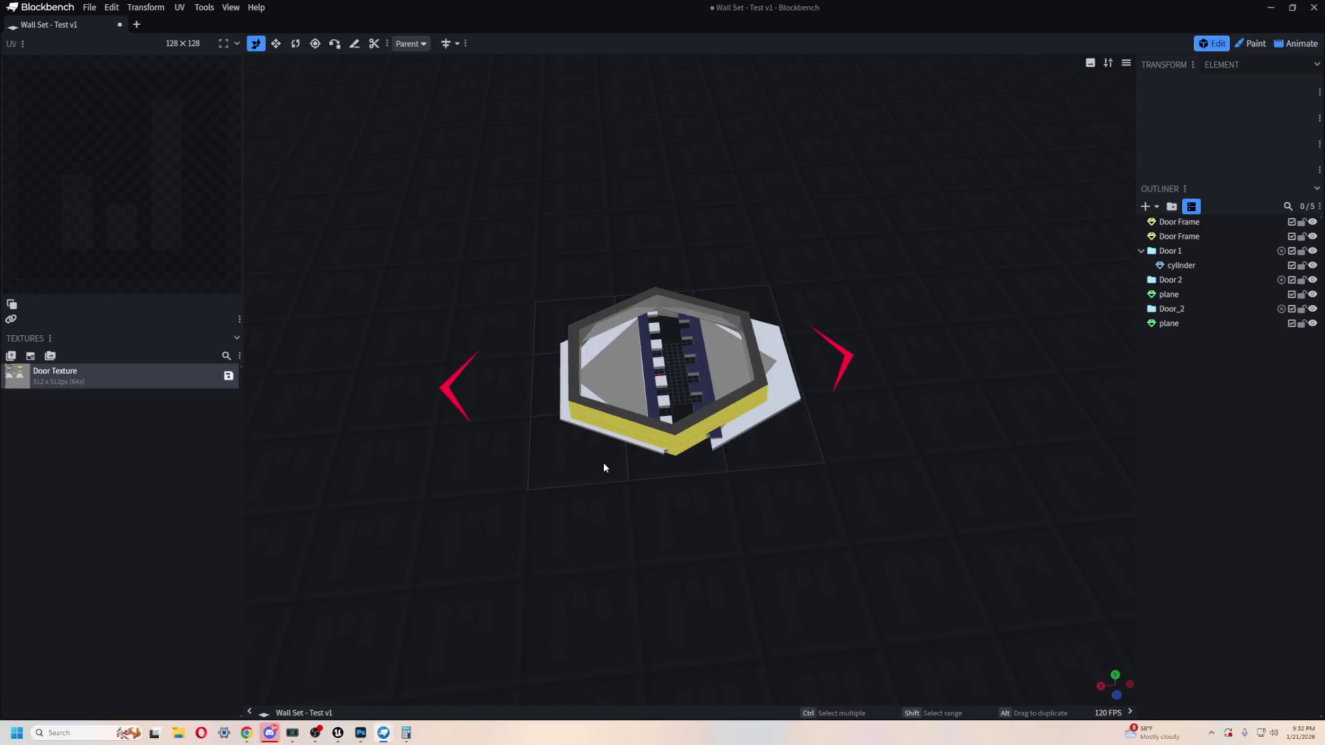
Step: Inspect the hexagonal door model and its floor plane from low side angles, then switch to Unreal Engine
scroll("up", 3)
scroll("up", 3)
left_click_drag(487, 340, 599, 400)
scroll("up", 3)
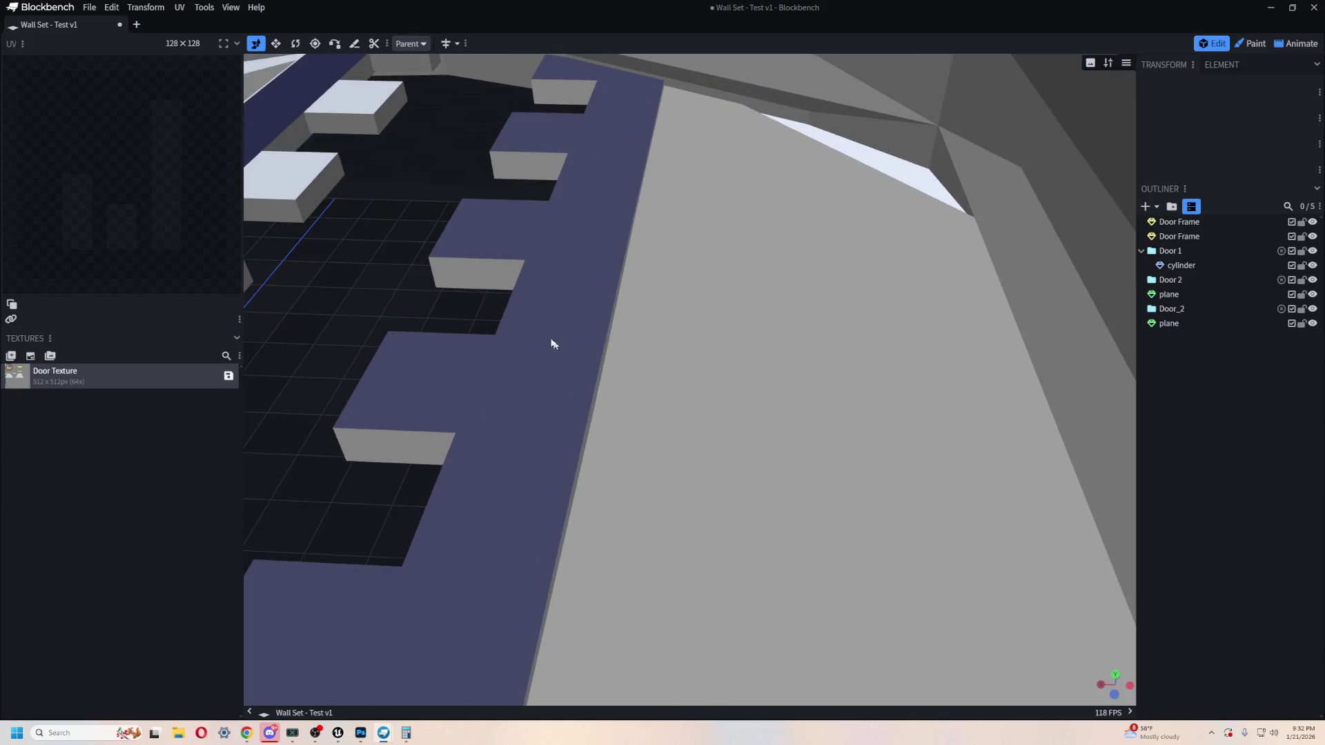
left_click(453, 281)
left_click_drag(452, 281, 467, 194)
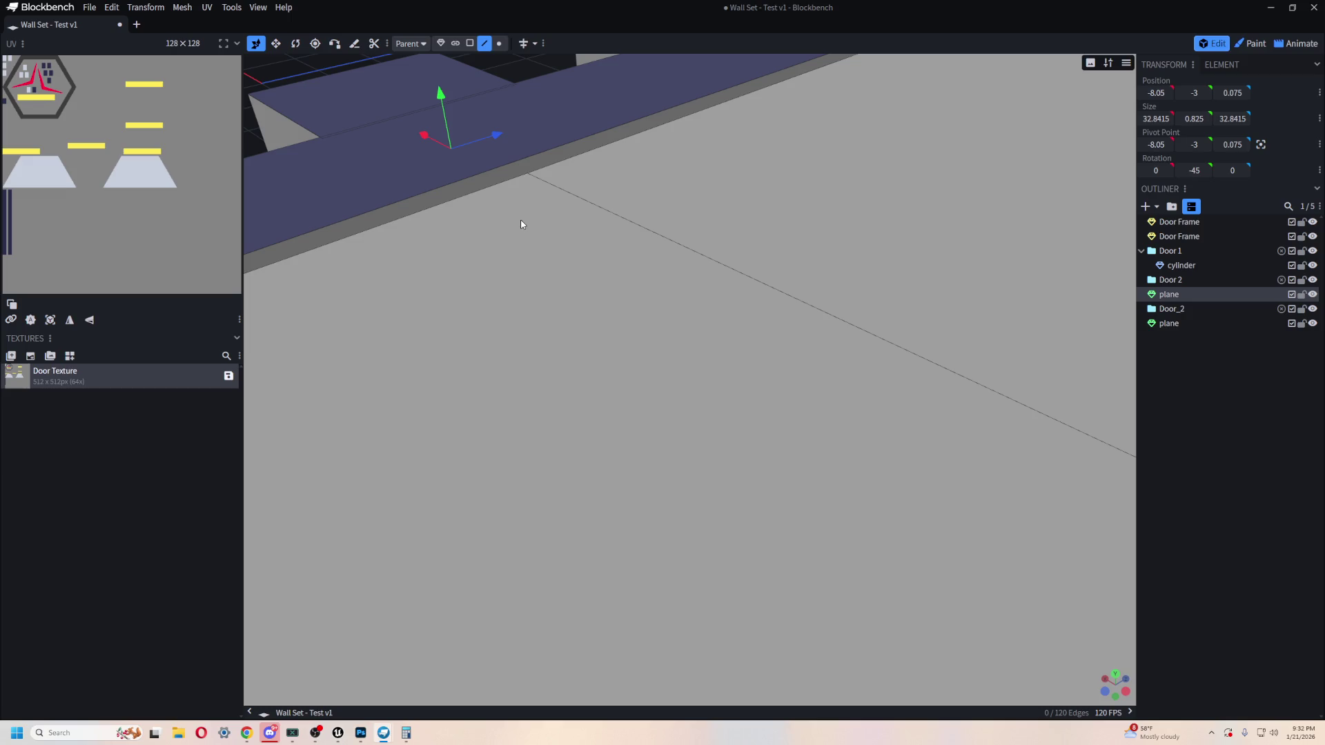
scroll("down", 3)
left_click_drag(387, 403, 611, 464)
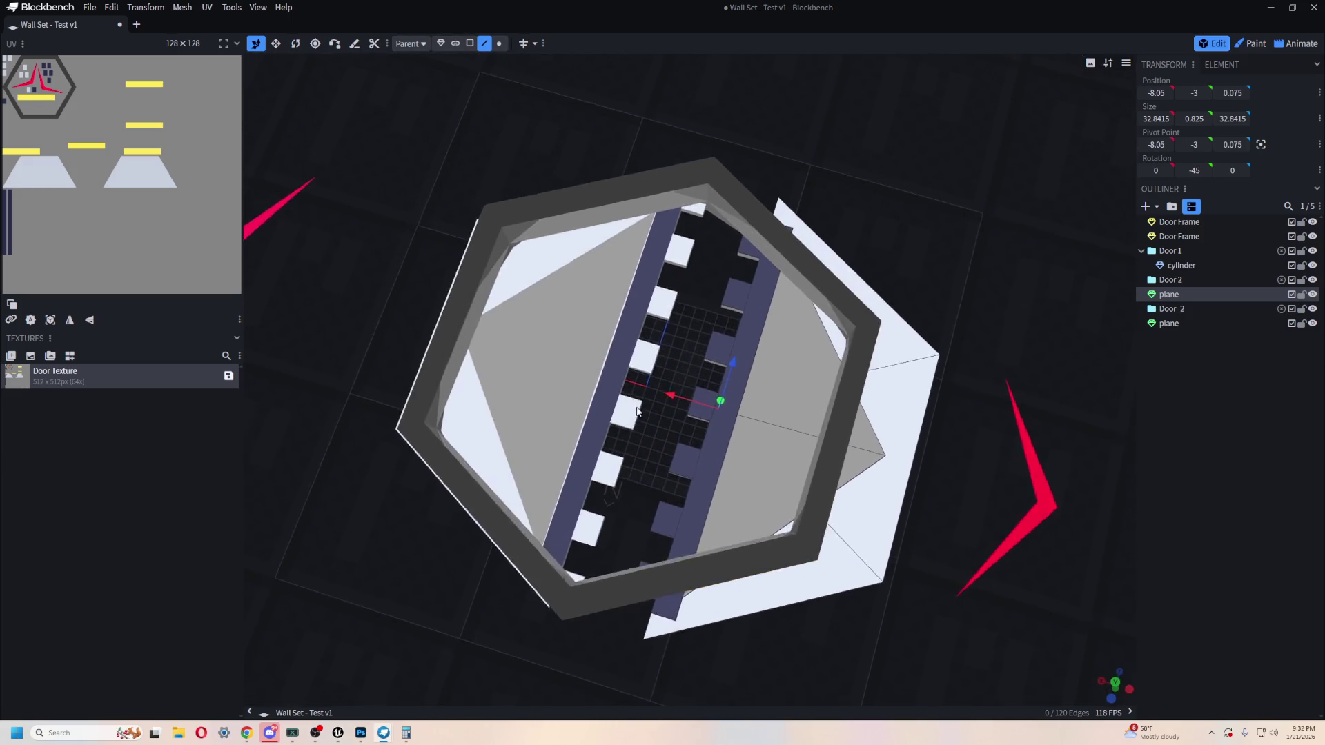
scroll("up", 3)
key("alt+Tab")
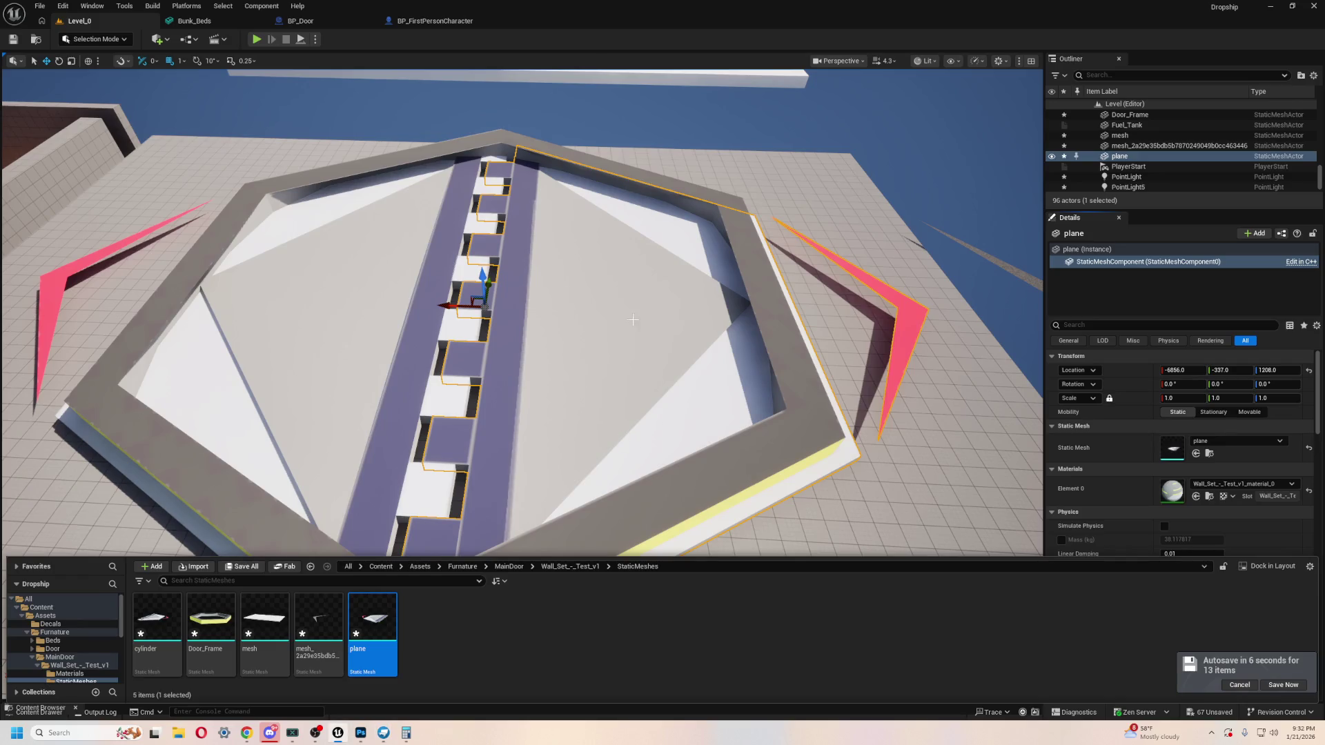
Step: Switch the Unreal editor into Modeling mode
scroll("down", 3)
left_click(1208, 411)
left_click(73, 39)
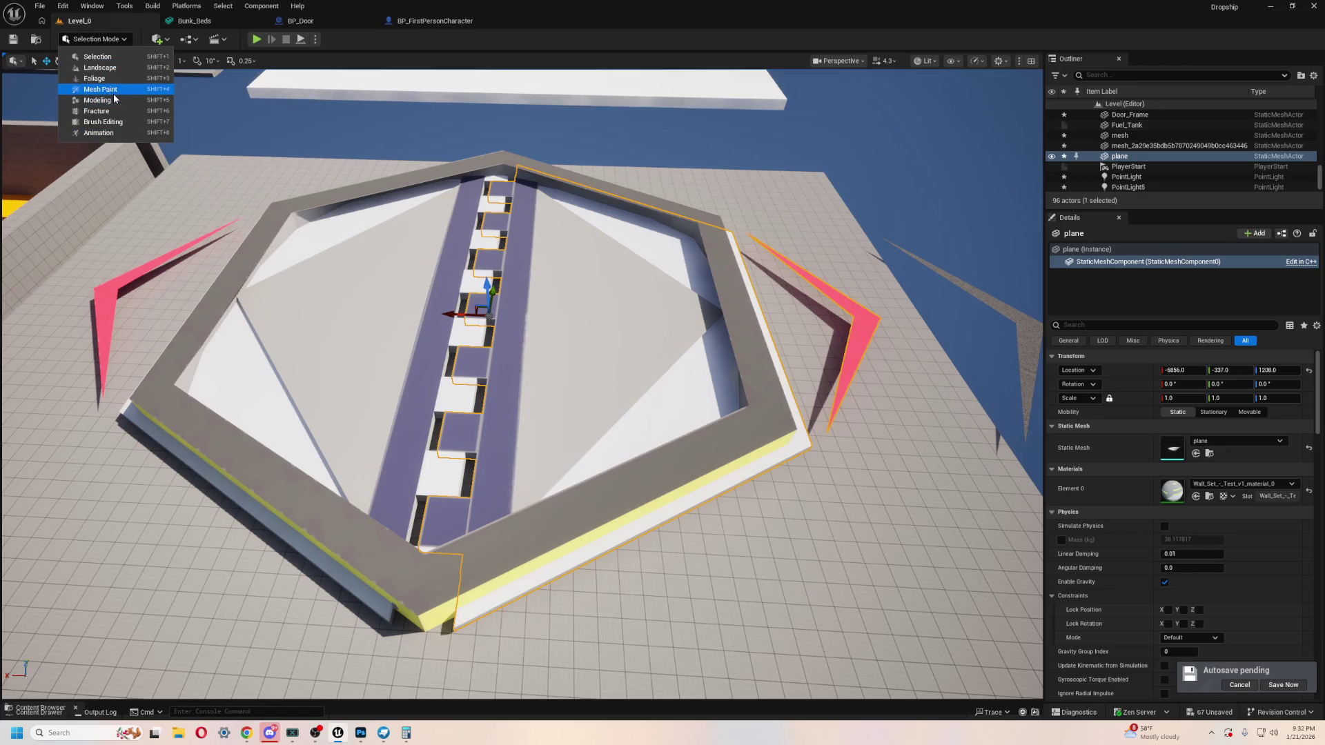
left_click(97, 100)
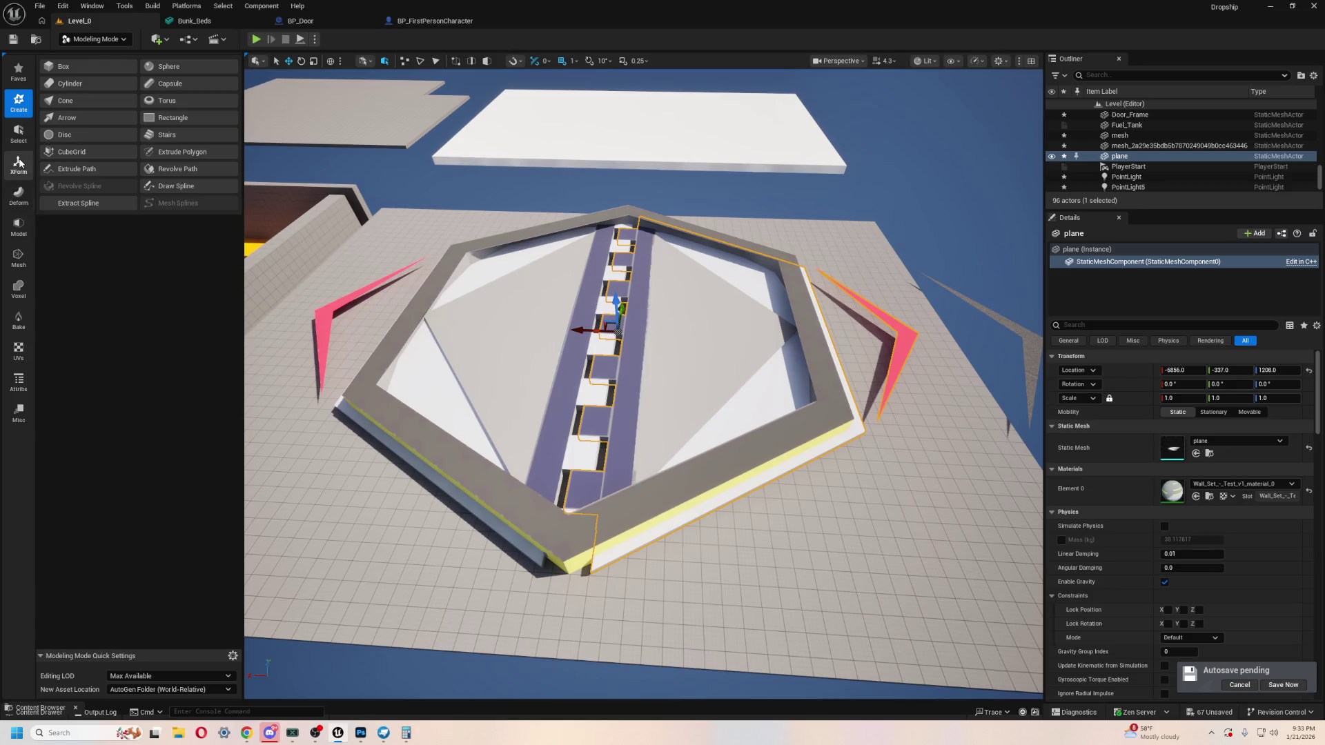
Step: Browse the XForm, Deform, Model and Mesh tool groups and start Simplify on the floor plane
left_click(18, 164)
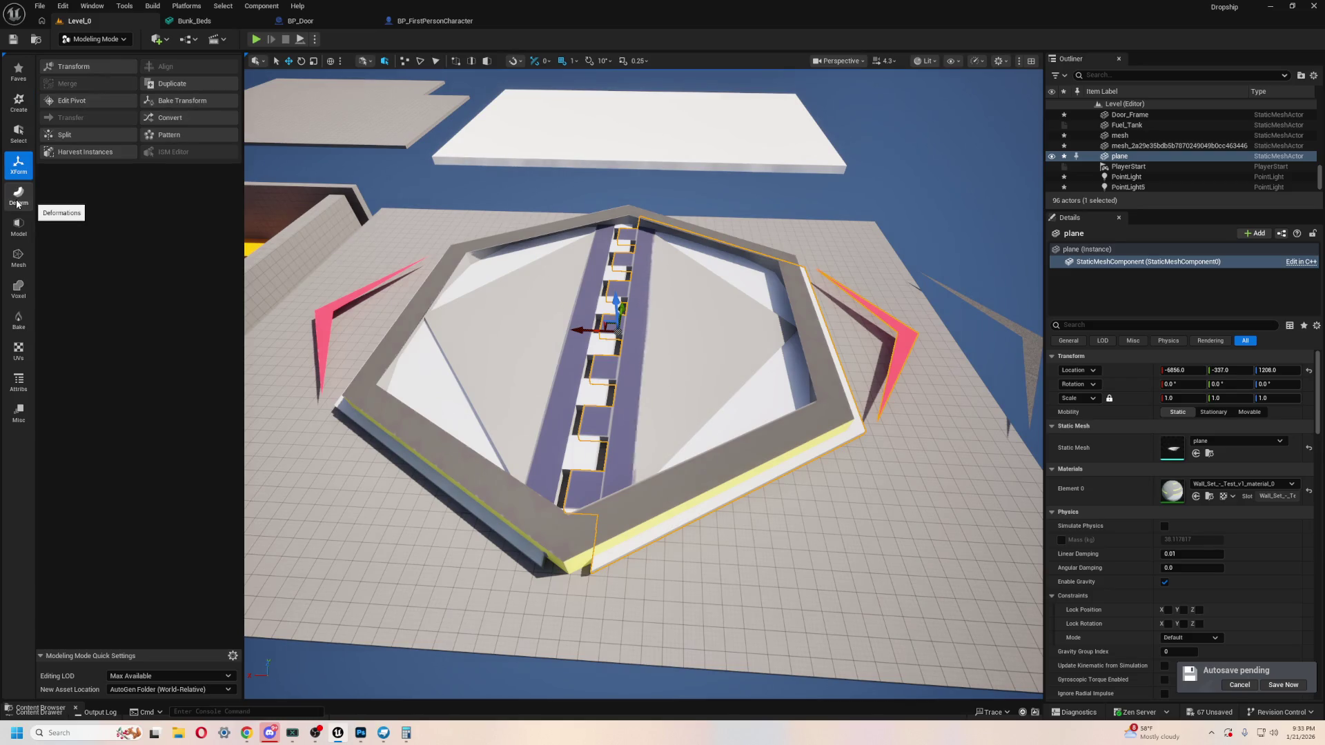
left_click(17, 203)
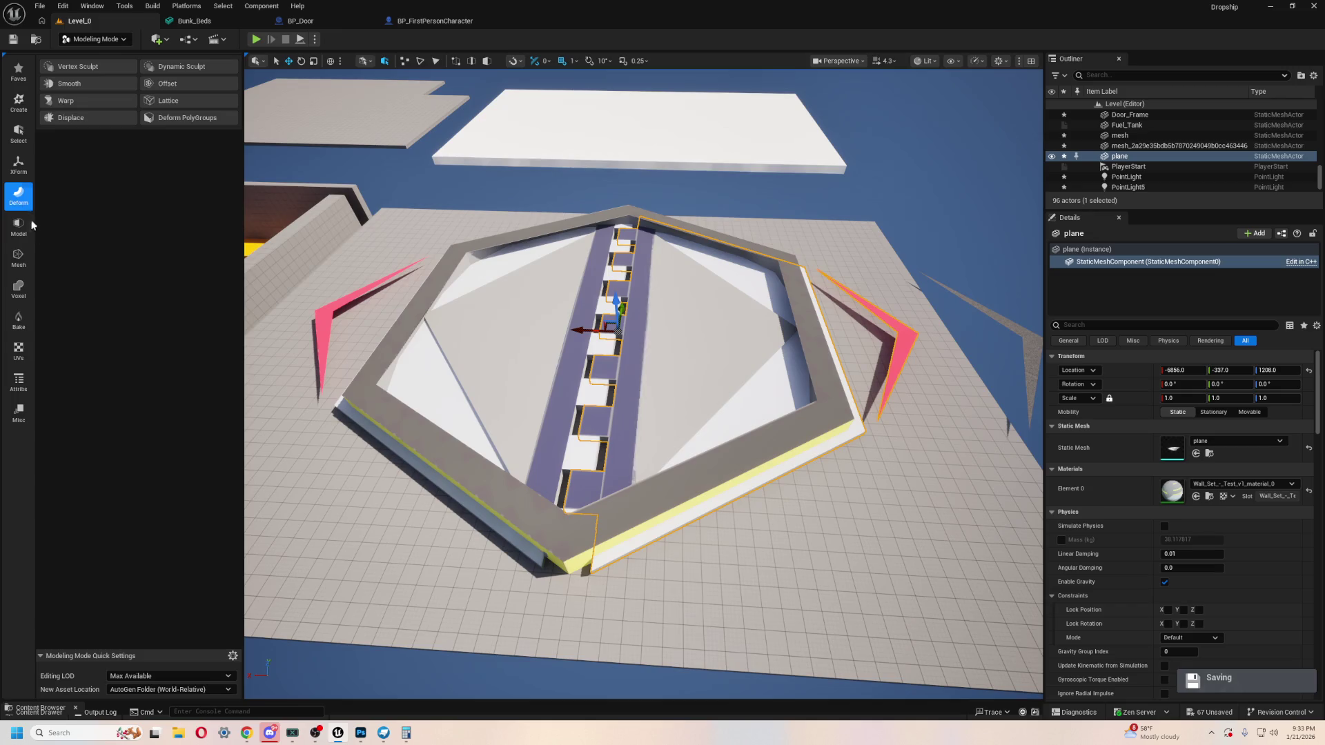
left_click(16, 232)
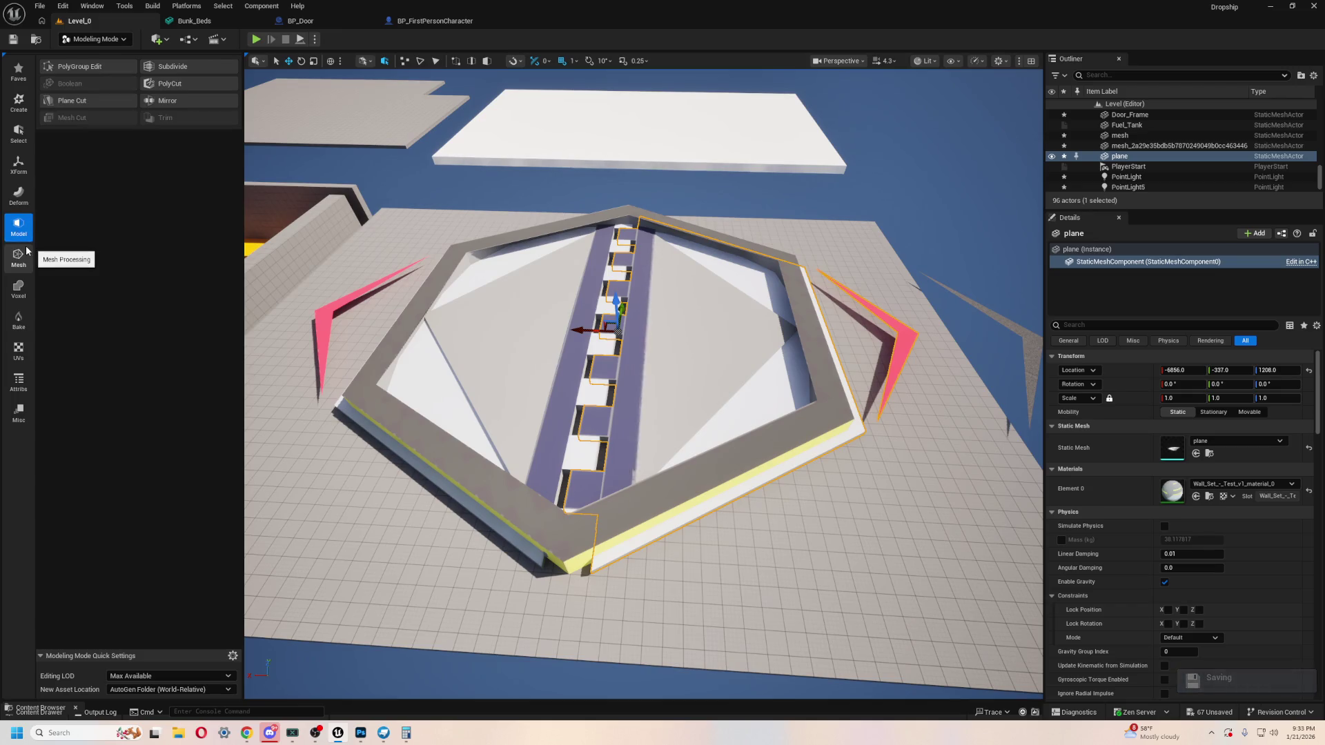
left_click(29, 251)
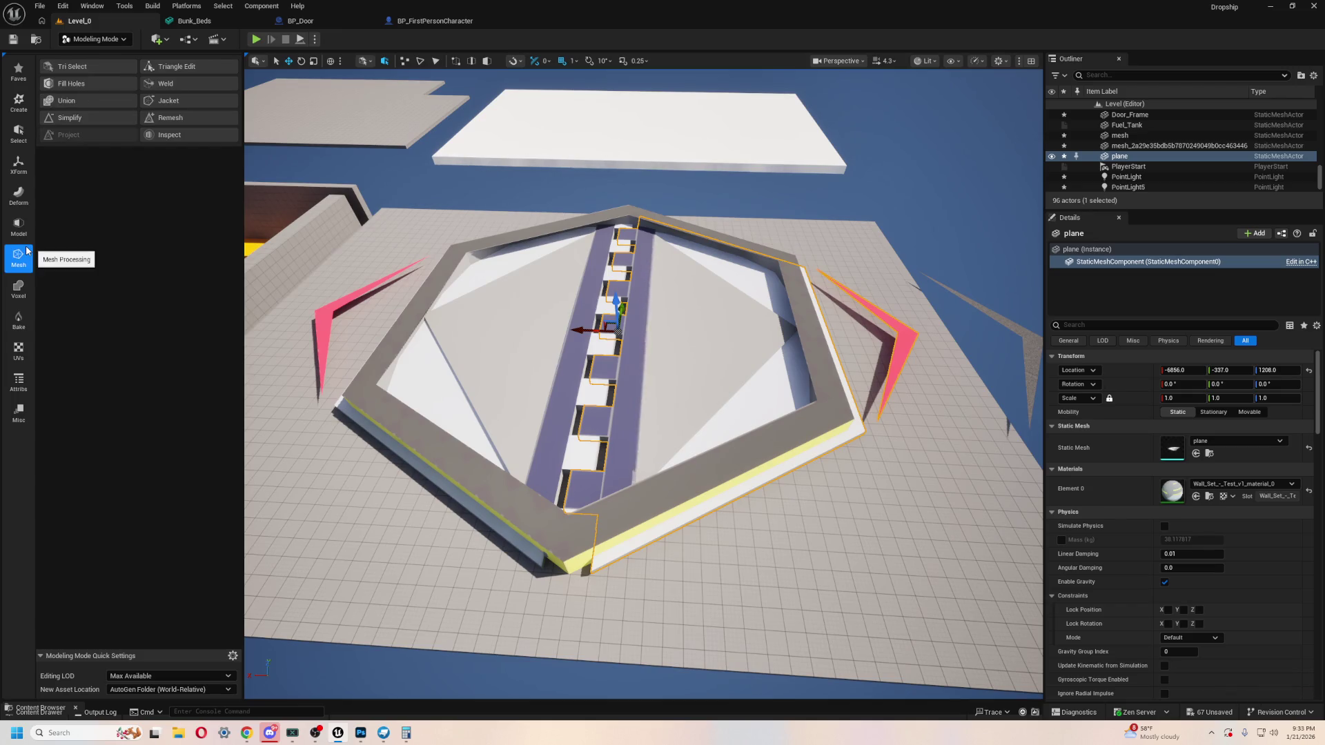
left_click(72, 119)
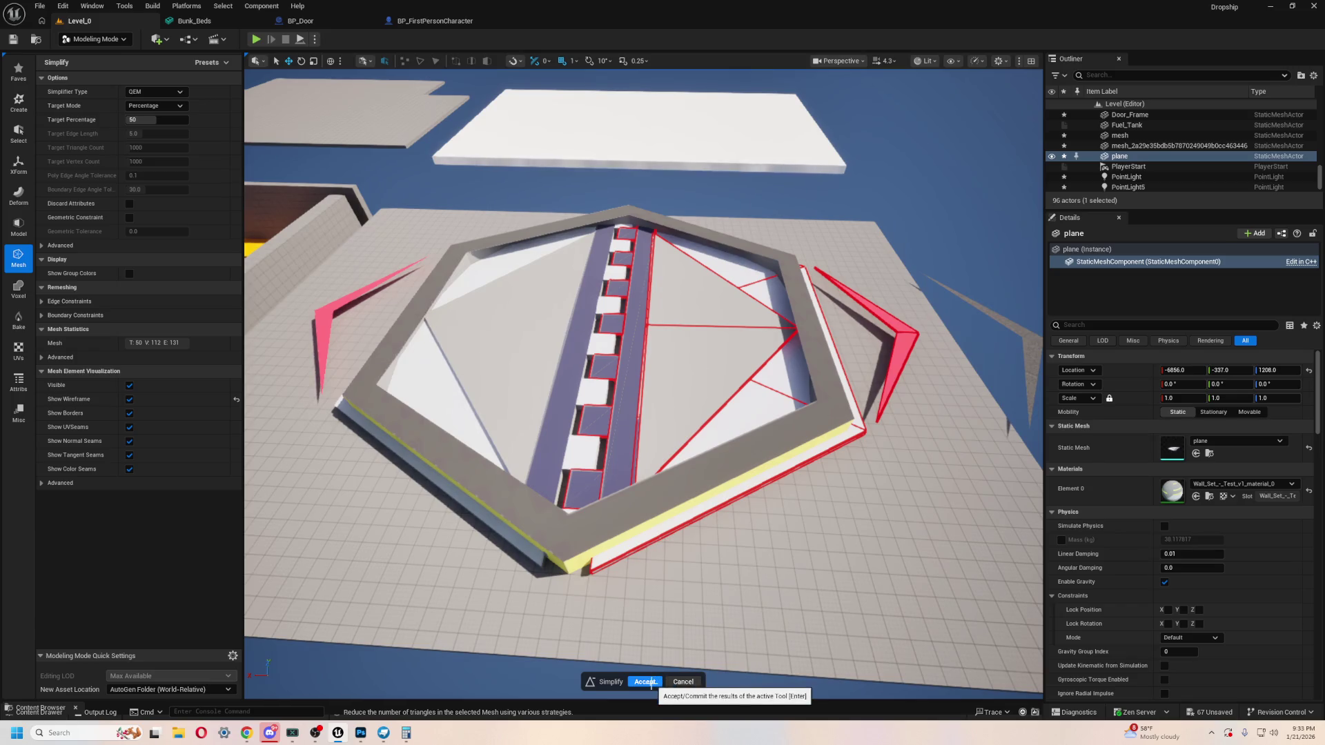
Step: Apply and undo Simplify, then Remesh, on the floor plane, and return to Selection mode
left_click(652, 681)
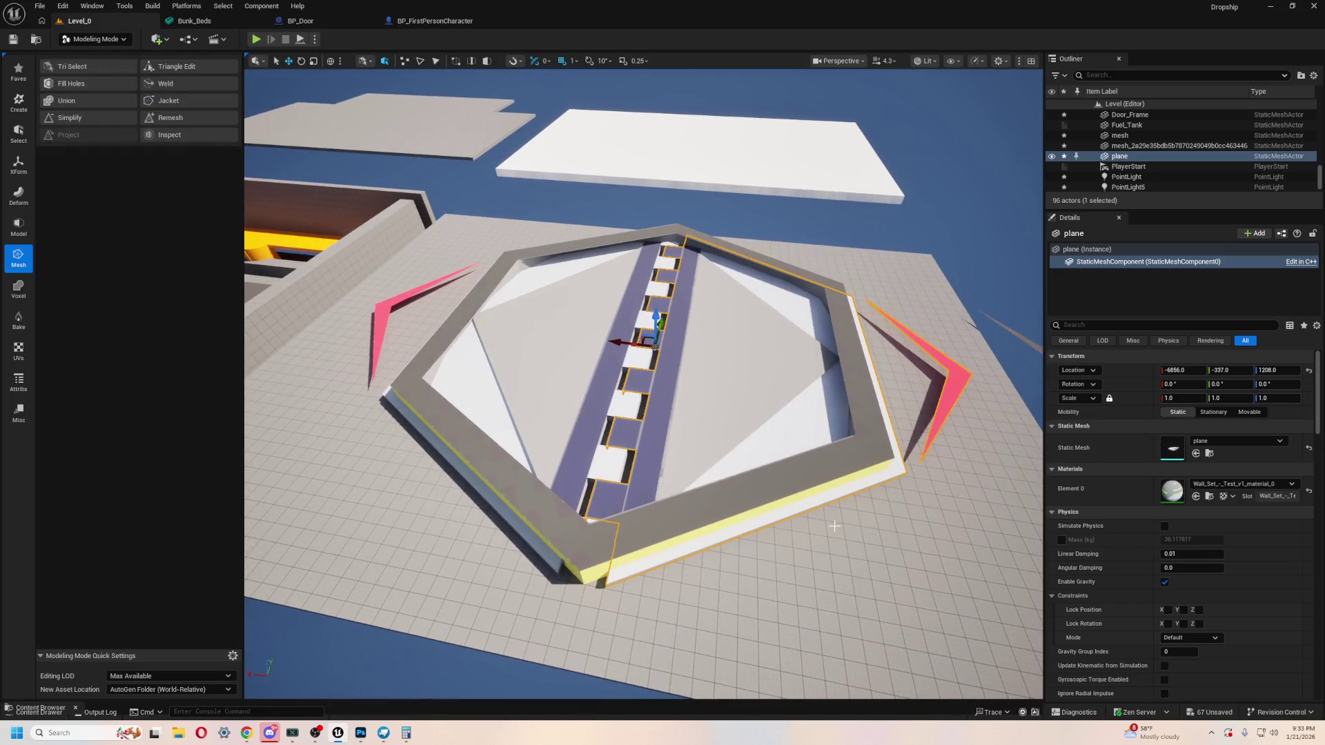
key("ctrl+z")
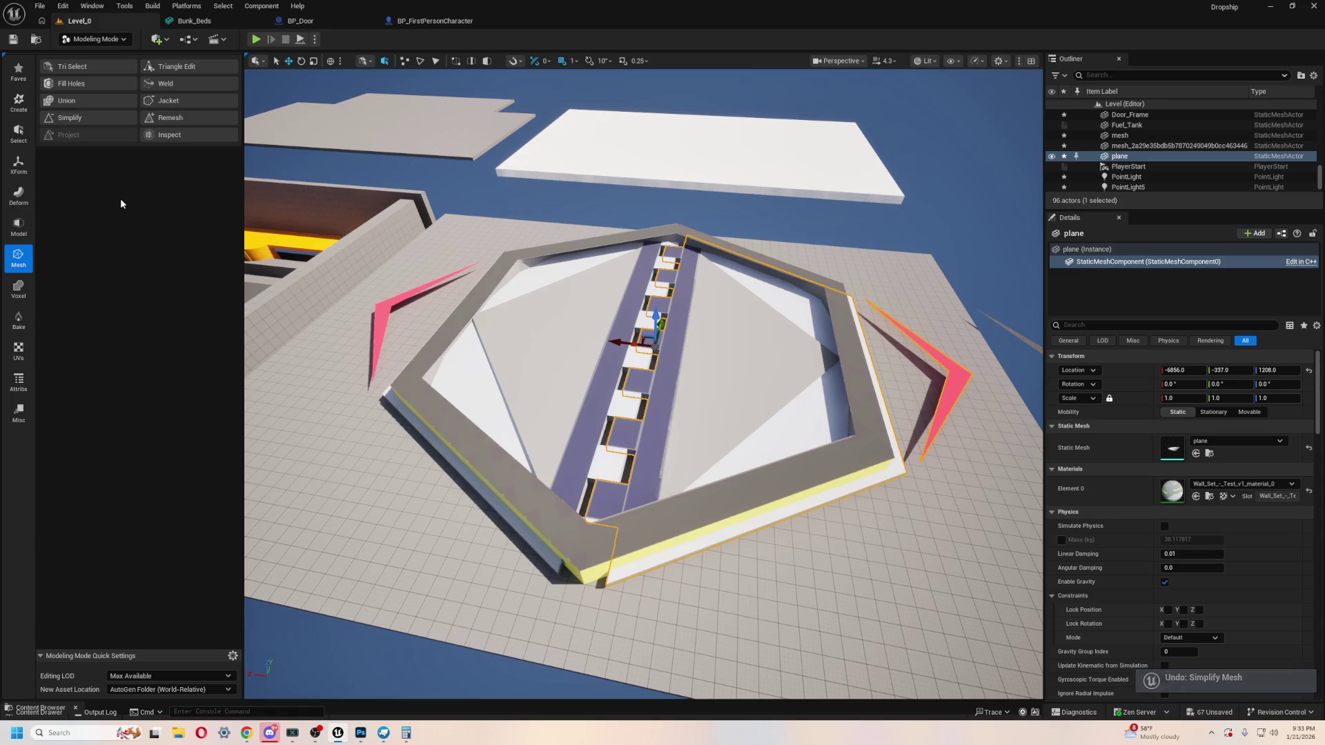
left_click(179, 116)
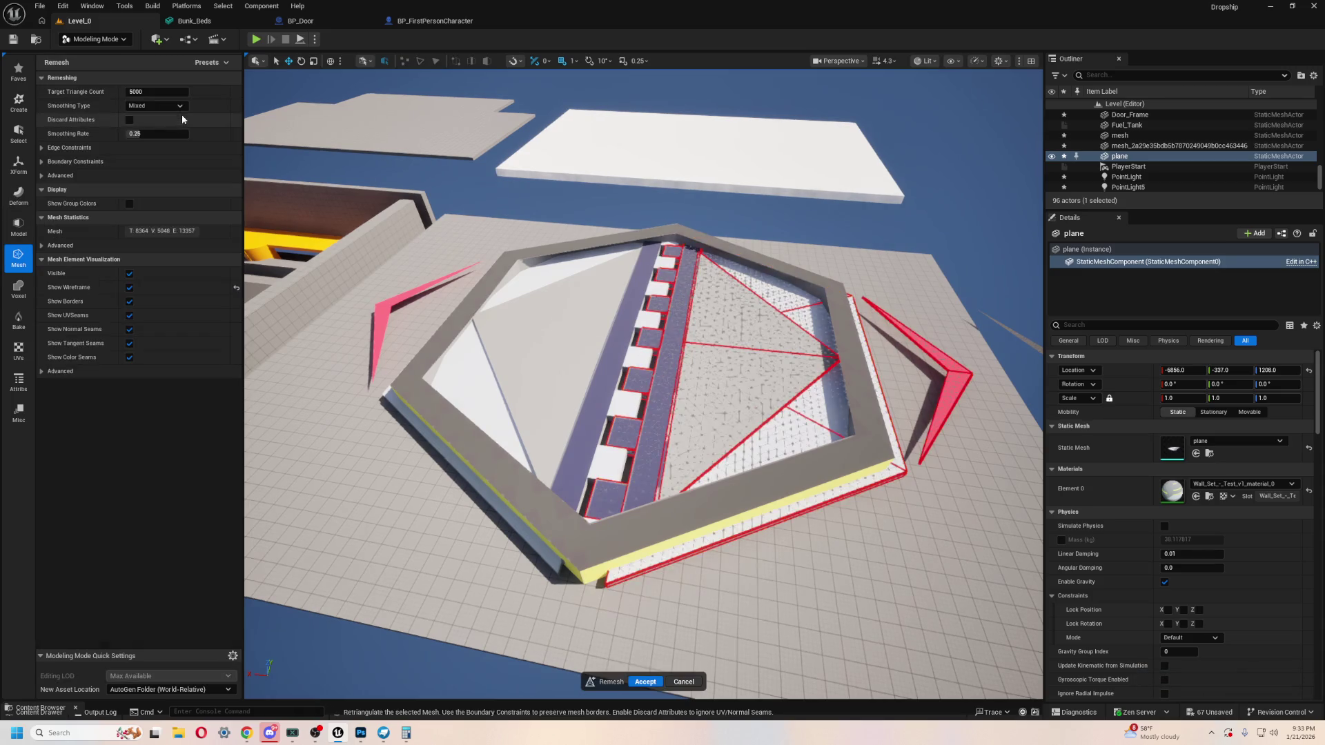
left_click(646, 681)
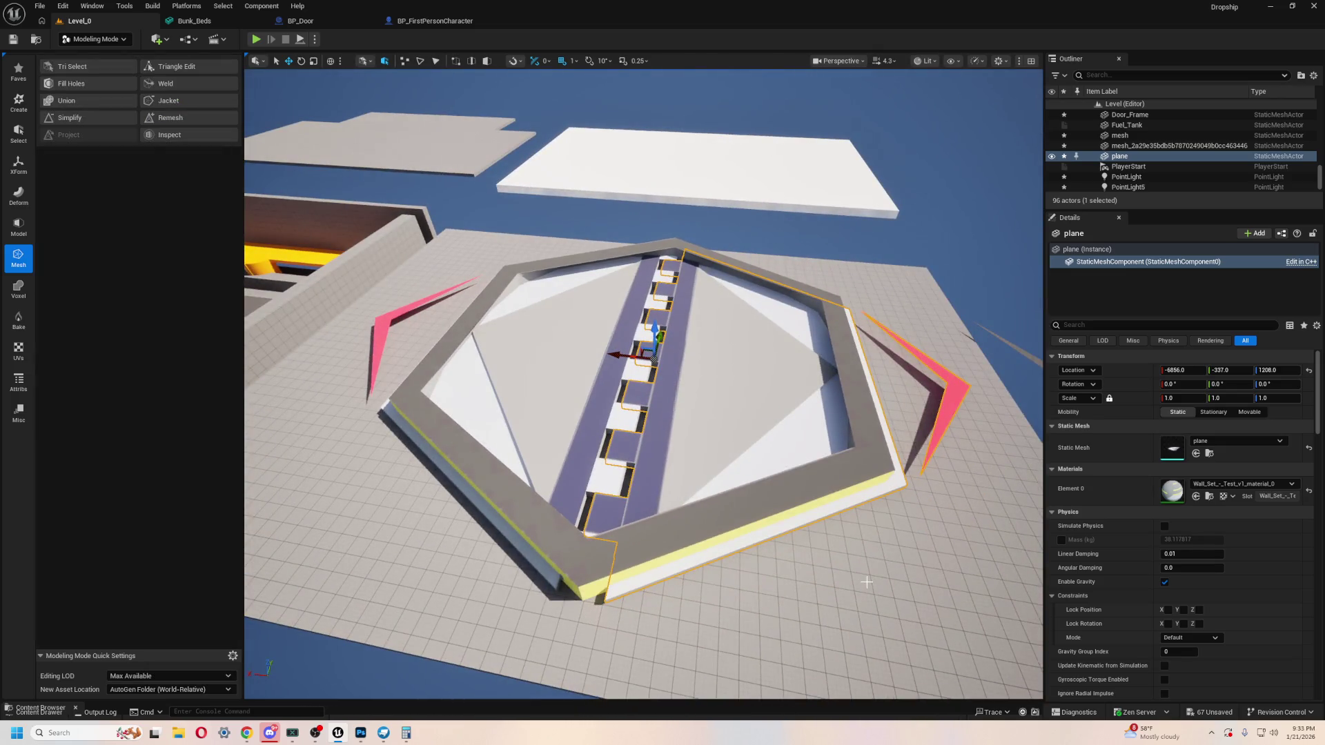
key("ctrl+z")
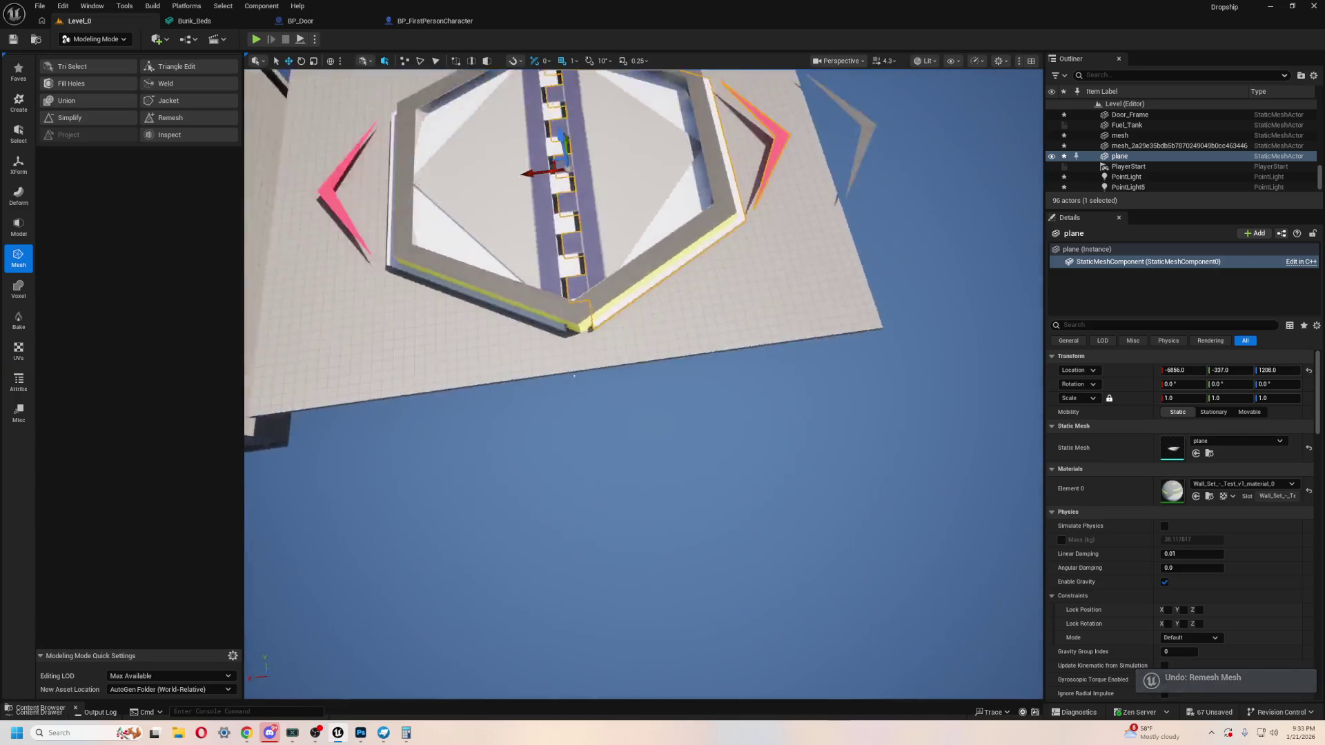
left_click(93, 40)
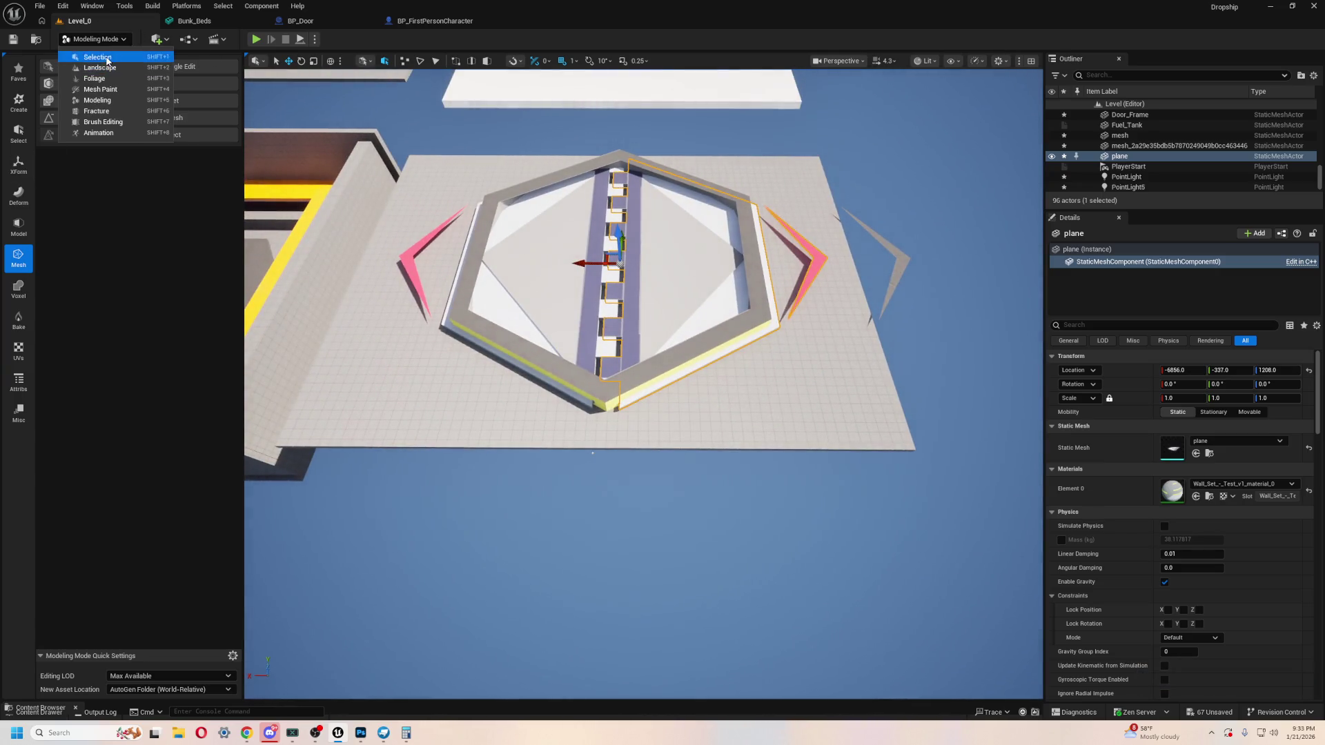
left_click(107, 61)
Step: Raise the dropship out of the hangar and lower the hexagonal hangar floor
left_click(429, 260)
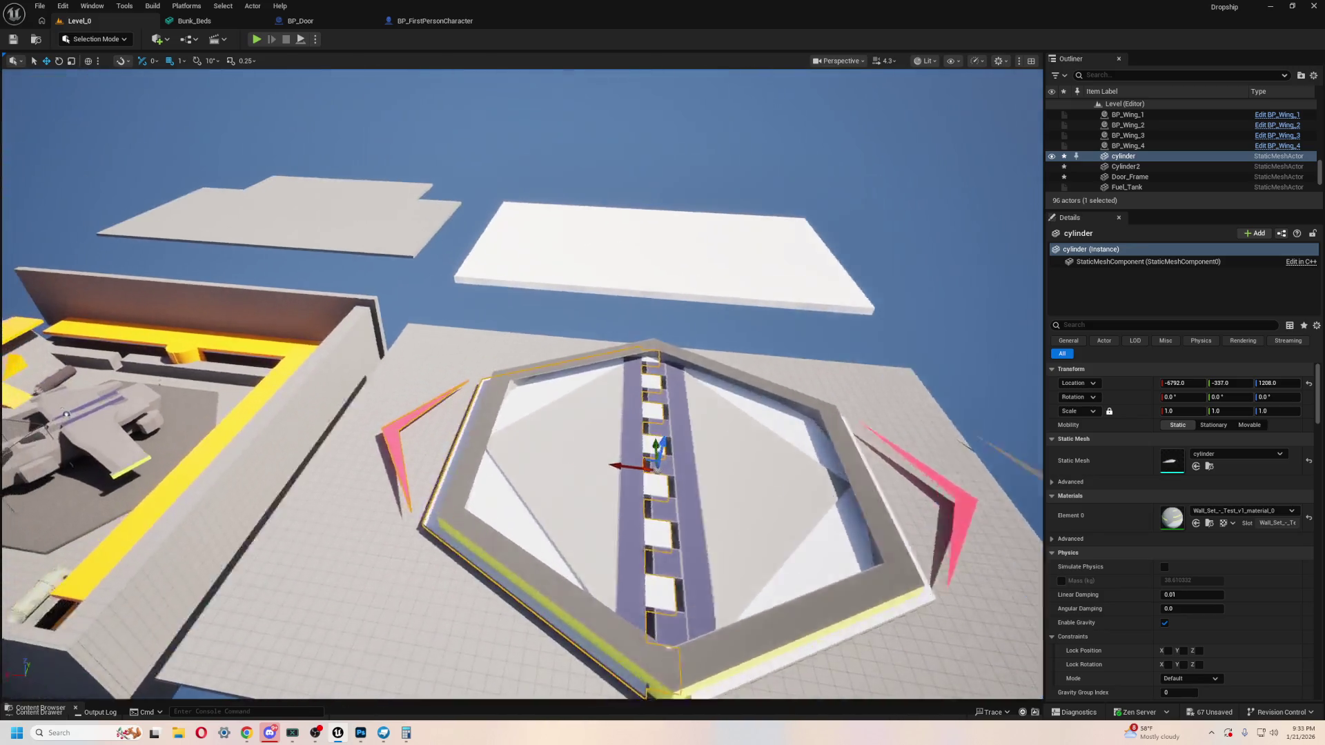
left_click(471, 398)
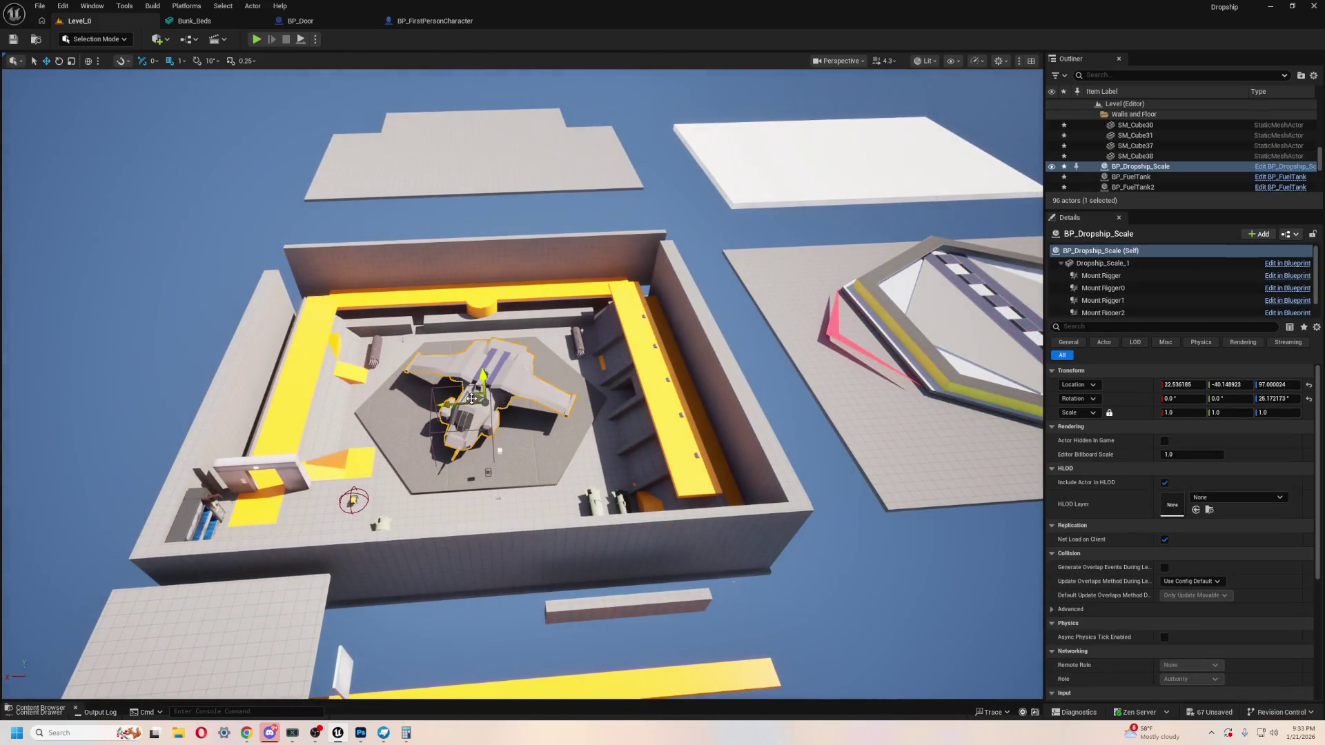
left_click_drag(484, 376, 483, 224)
left_click(545, 439)
left_click_drag(967, 605, 760, 568)
left_click_drag(389, 401, 416, 493)
Step: Test-move the door frame and cylinder into the central room, leaving both back on the platform
left_click(895, 426)
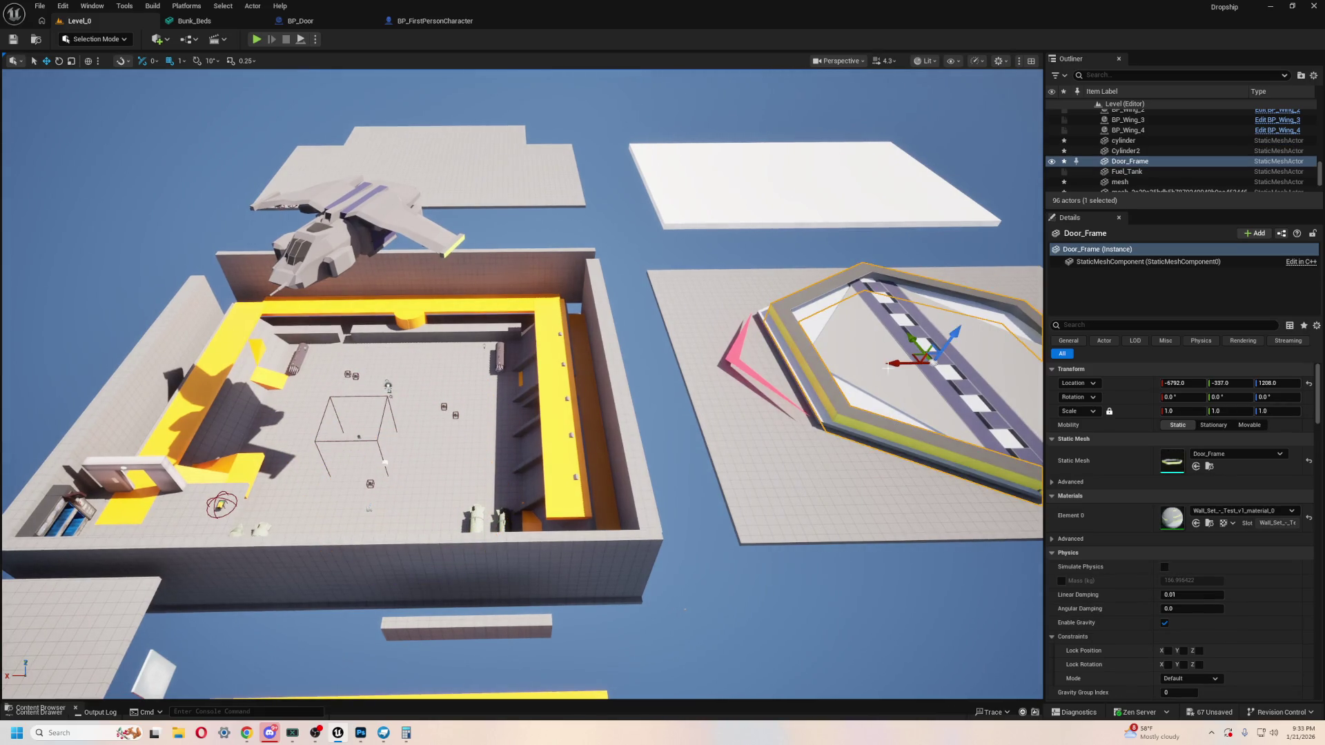
scroll("up", 3)
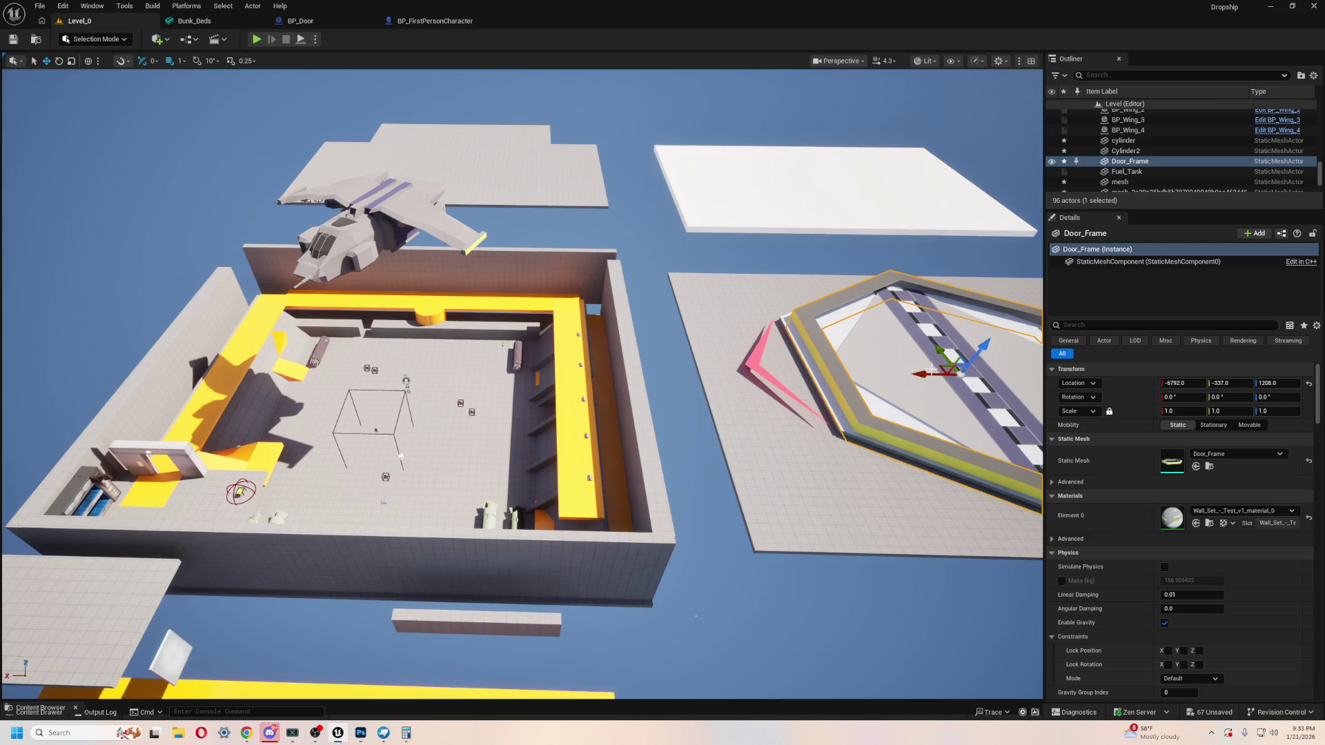
left_click_drag(930, 369, 400, 387)
key("ctrl+z")
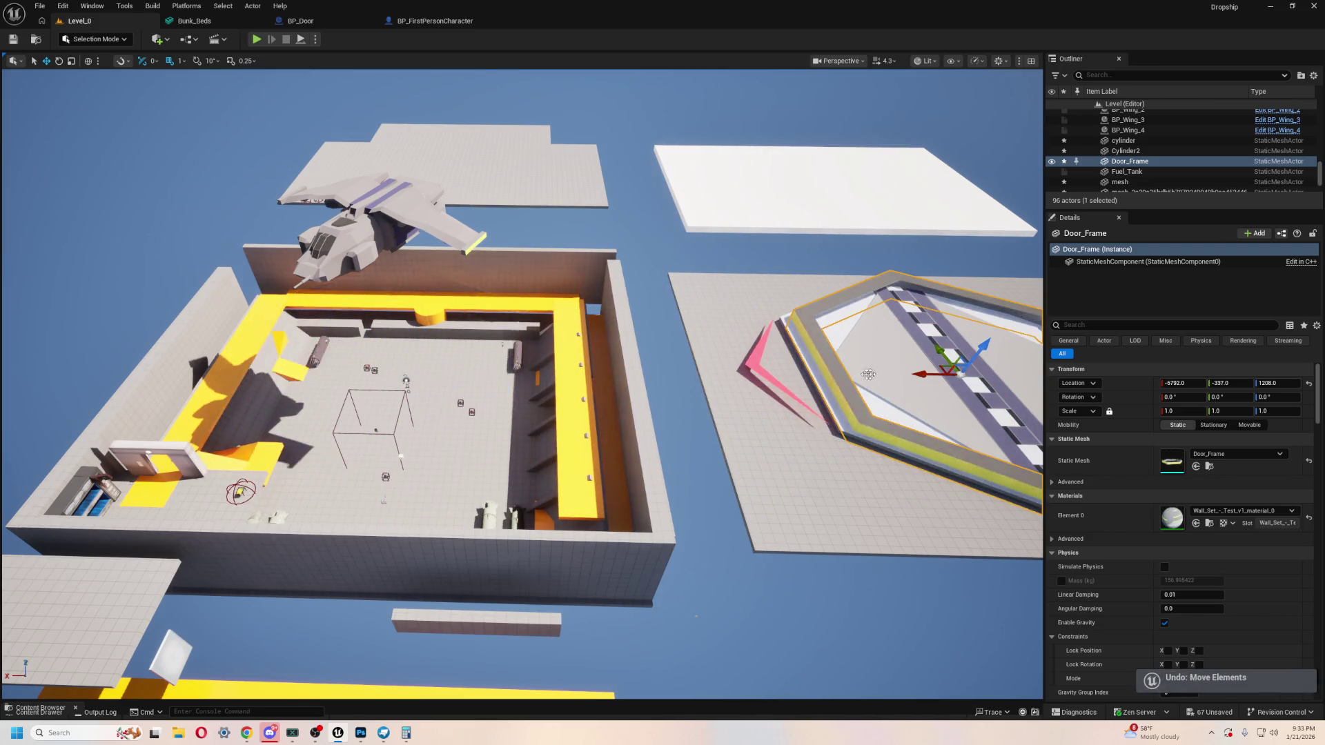
left_click(932, 381)
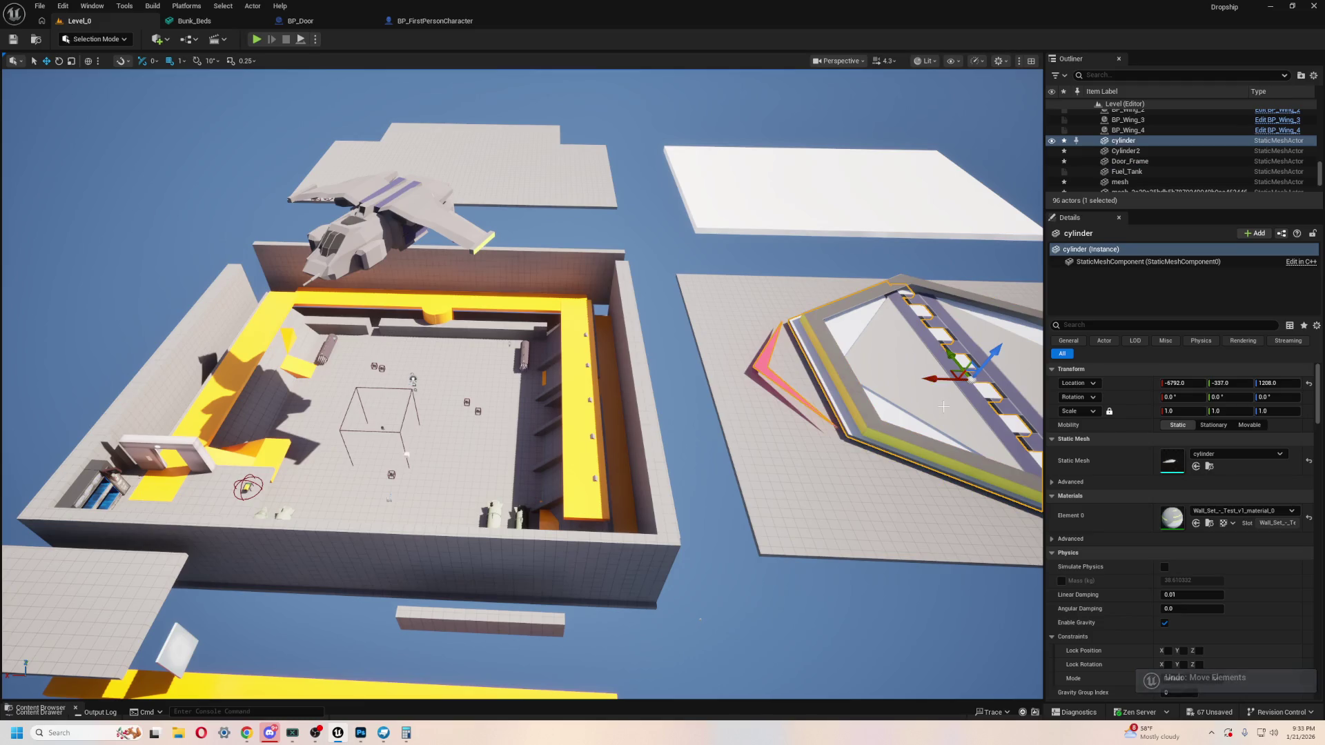
left_click_drag(939, 391, 197, 378)
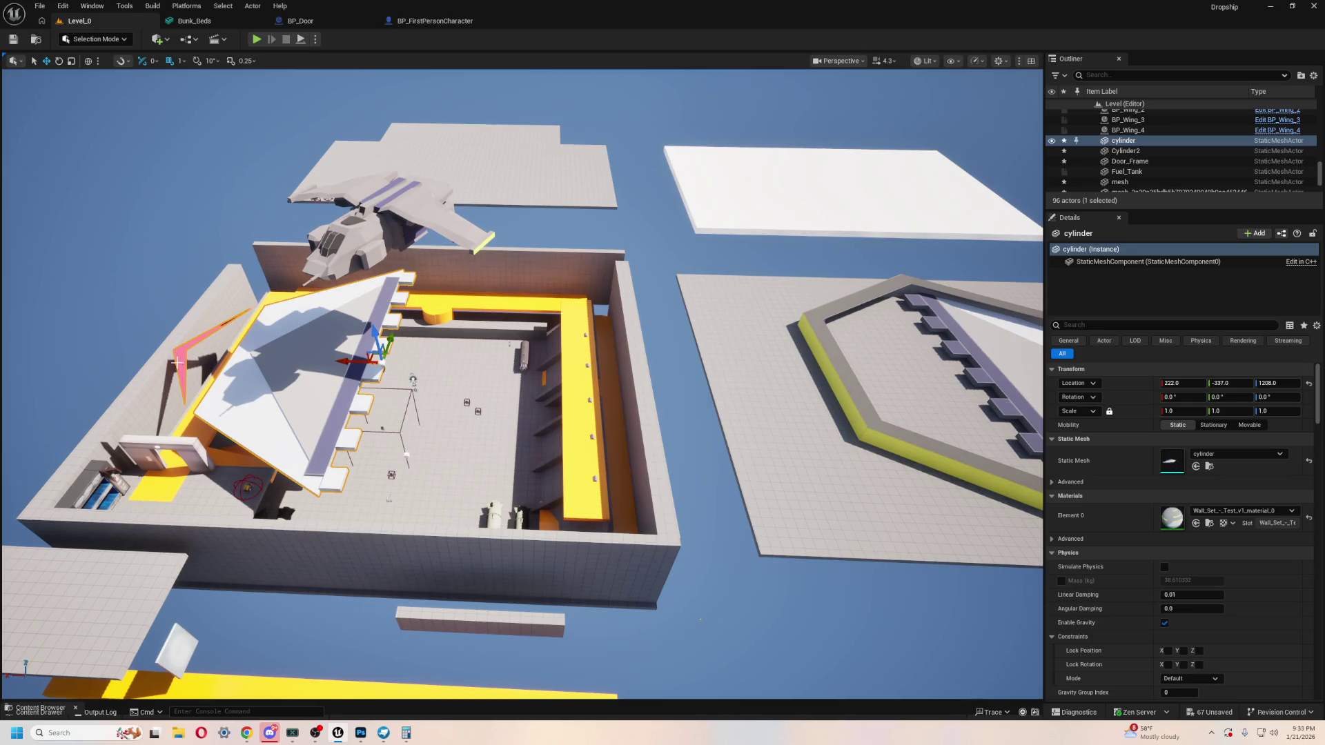
left_click_drag(355, 360, 911, 414)
key("f")
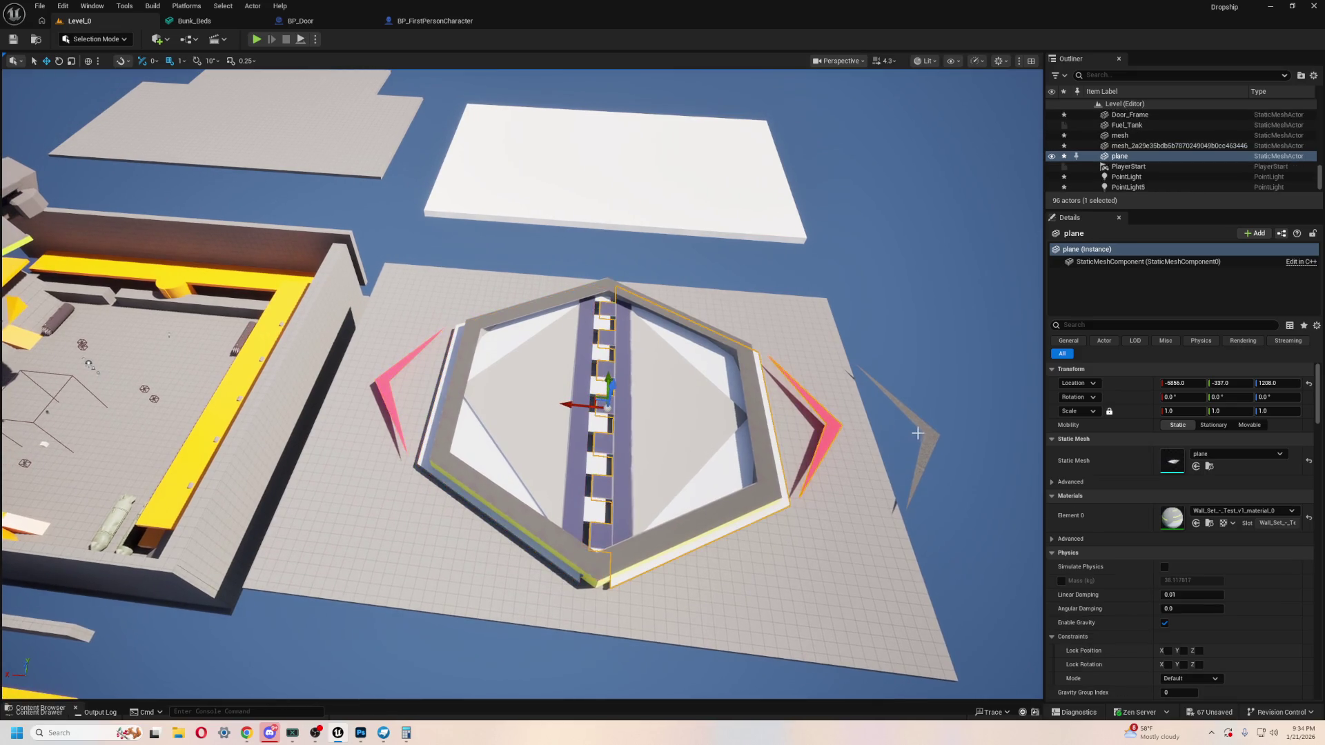
Step: Delete the old cylinder, hexagonal rings and wing piece from the platform
key("Delete")
left_click(937, 441)
left_click(740, 519)
key("Delete")
left_click(740, 519)
key("Delete")
left_click(529, 415)
key("Delete")
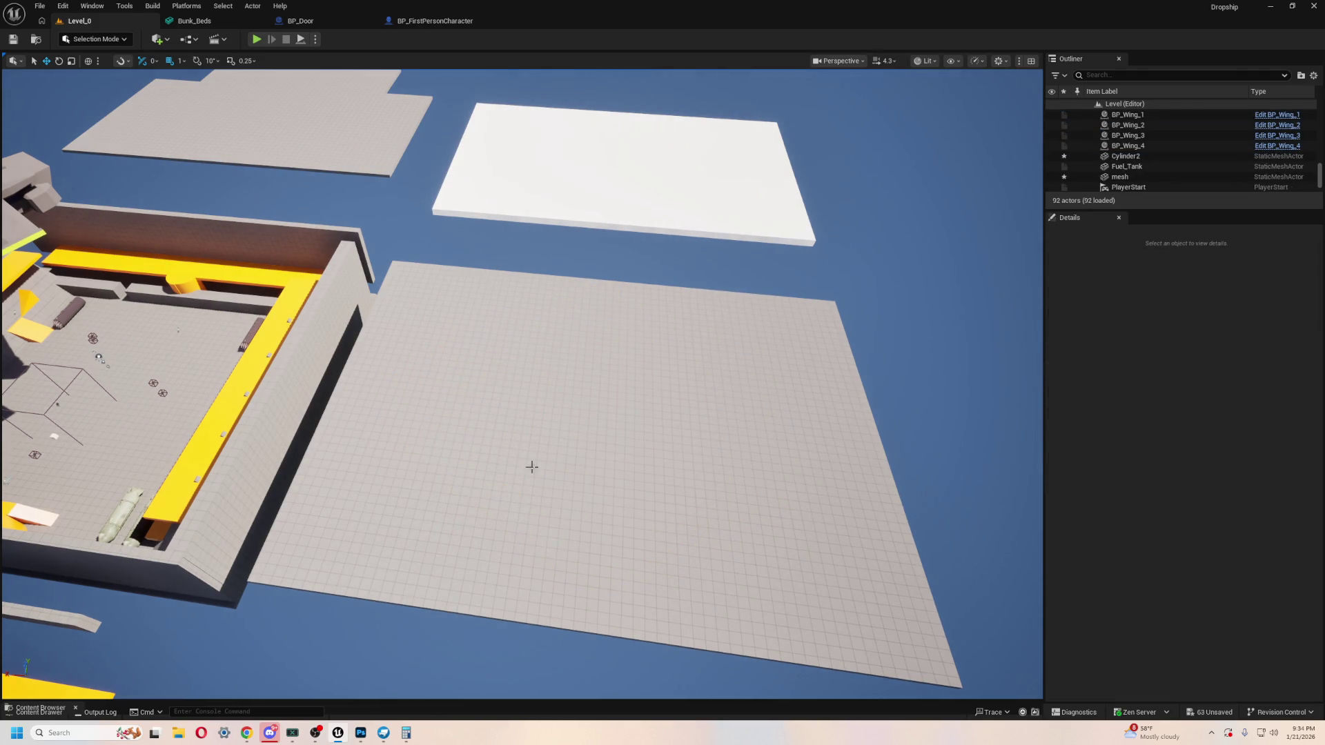
Step: Place all five exported Wall Set meshes from the Content Drawer onto the platform
key("alt+Tab")
key("alt+Tab")
key("ctrl+space")
left_click_drag(265, 632, 562, 420)
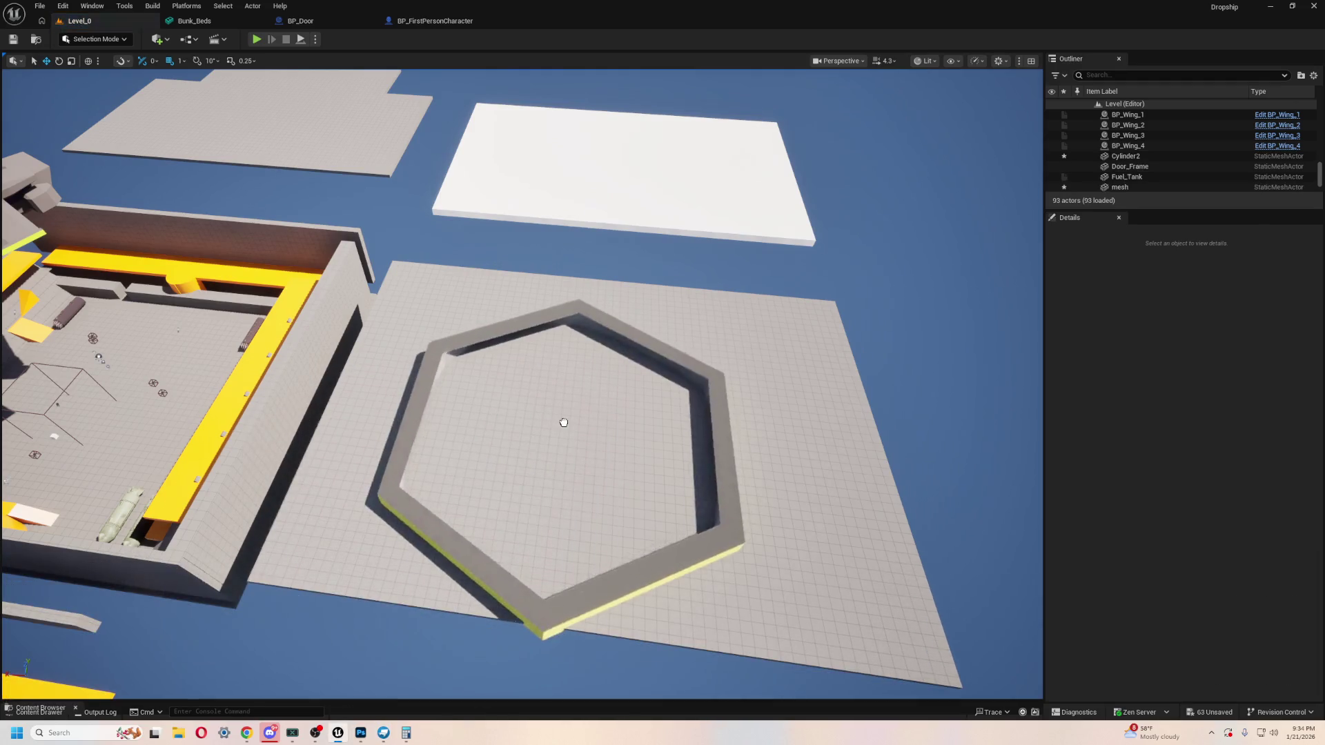
key("ctrl+z")
key("ctrl+space")
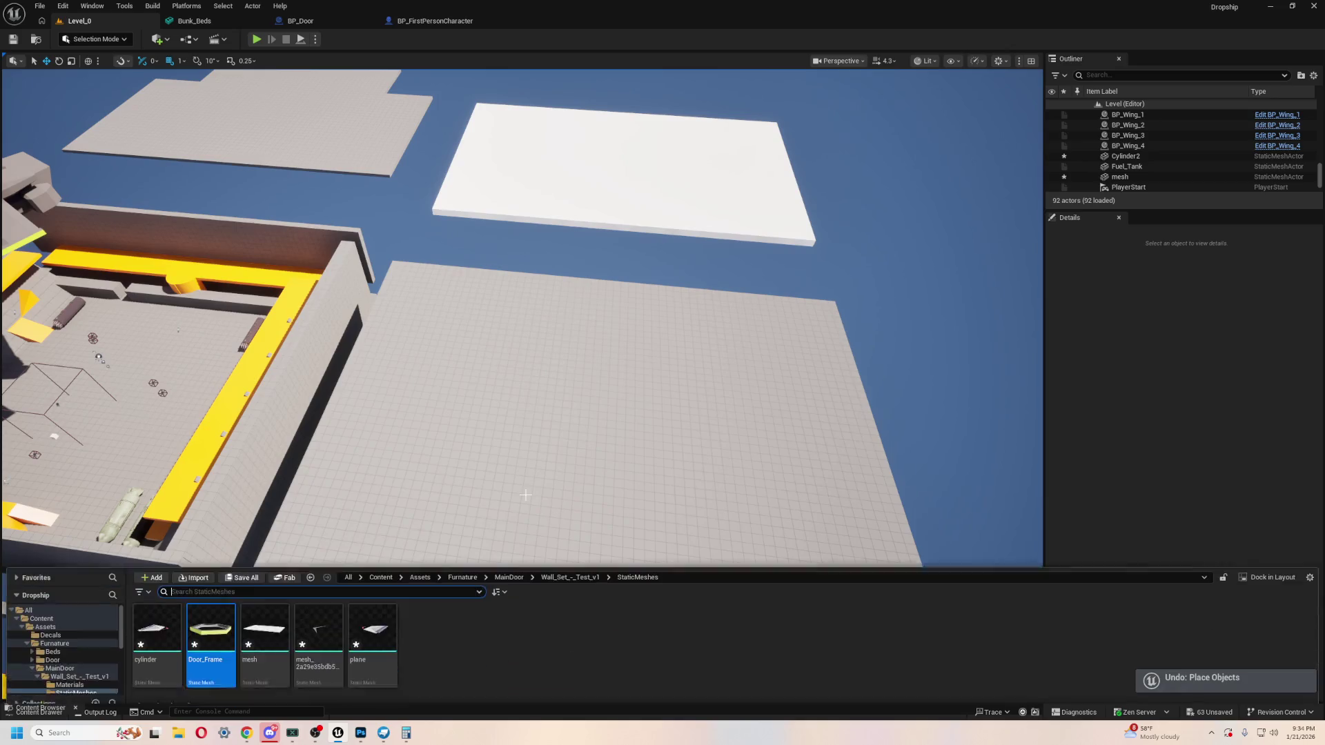
left_click(157, 624)
left_click(373, 624)
left_click_drag(372, 625, 606, 402)
Step: Delete the floating white plane and return to Blockbench
left_click(735, 189)
key("Delete")
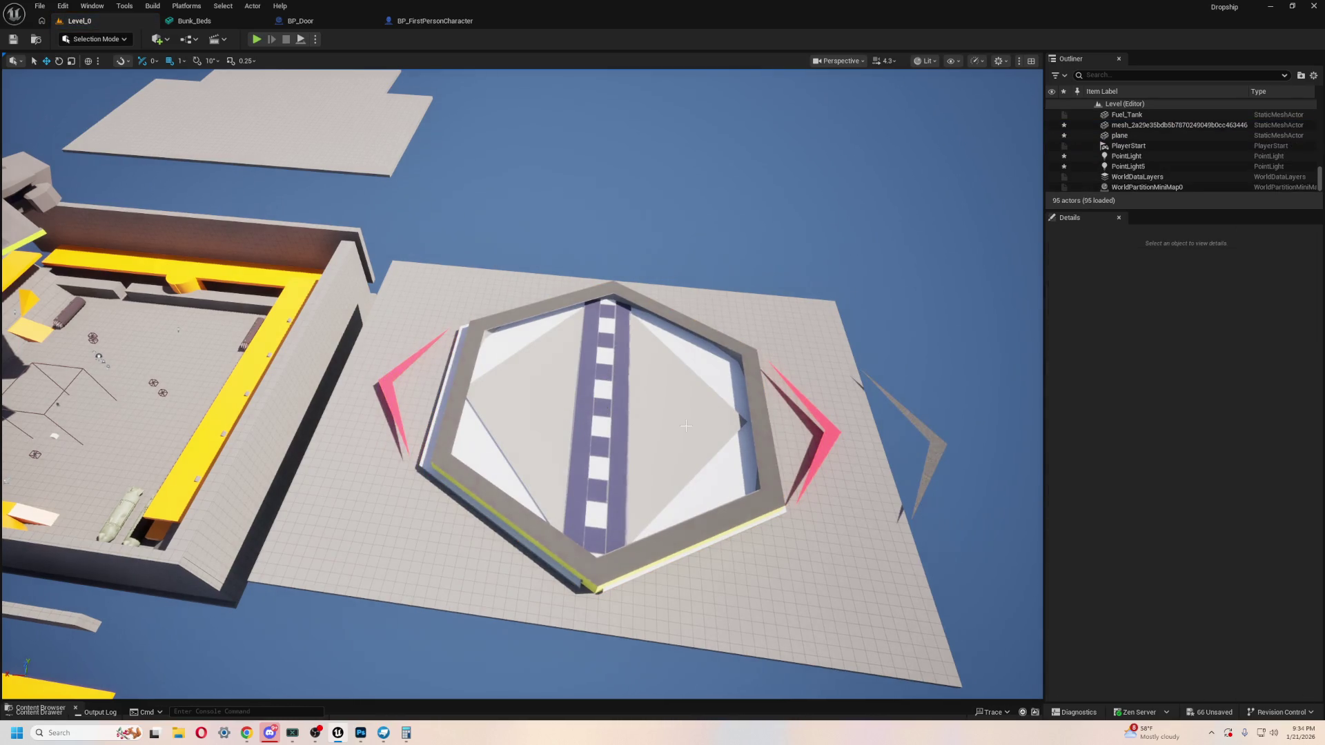
key("alt+Tab")
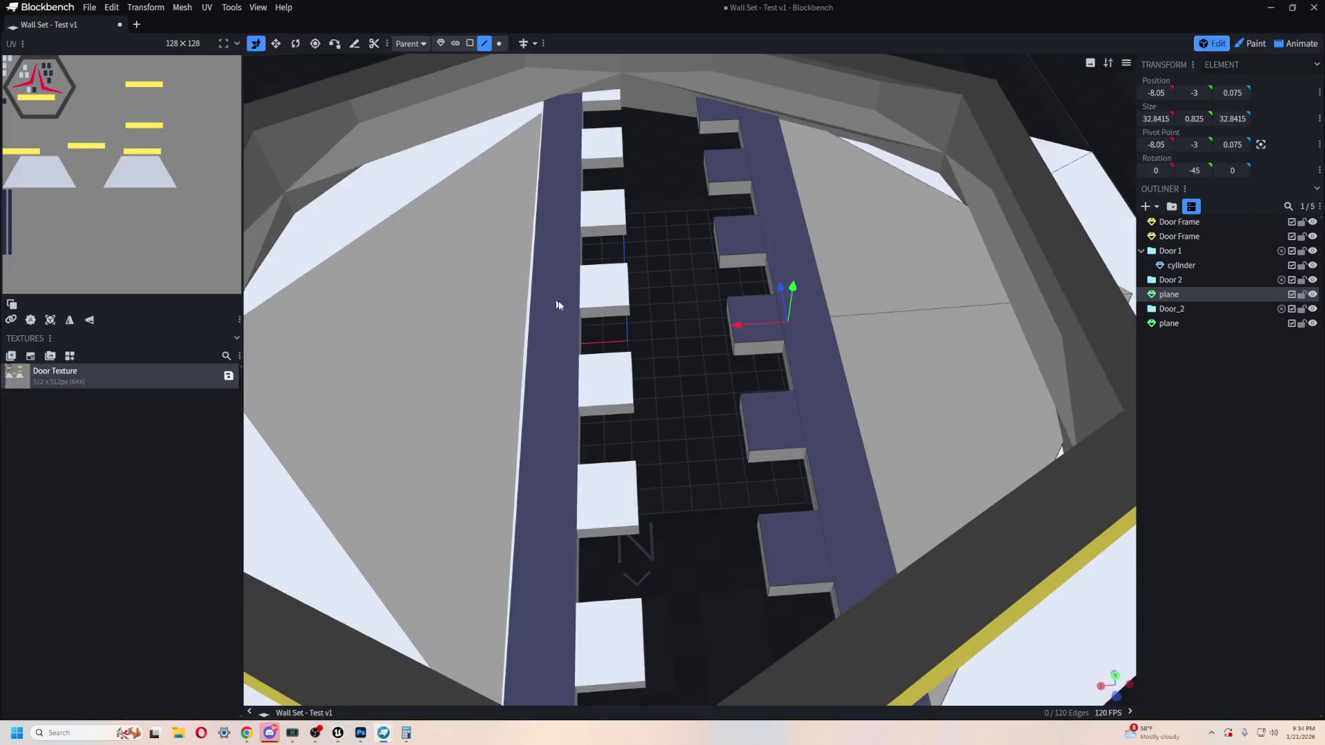
Step: Recentre the view on the wall set and dismiss the File menu without choosing anything
scroll("down", 3)
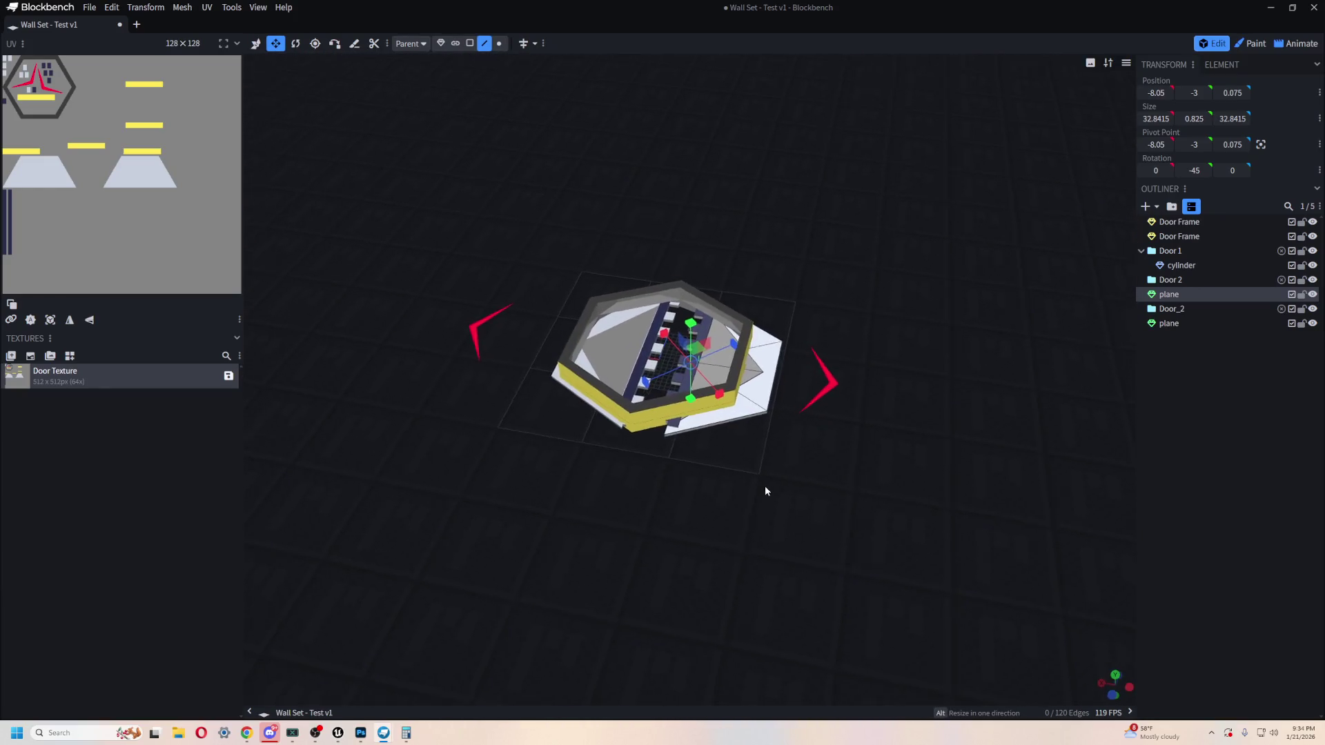
left_click_drag(630, 182, 725, 312)
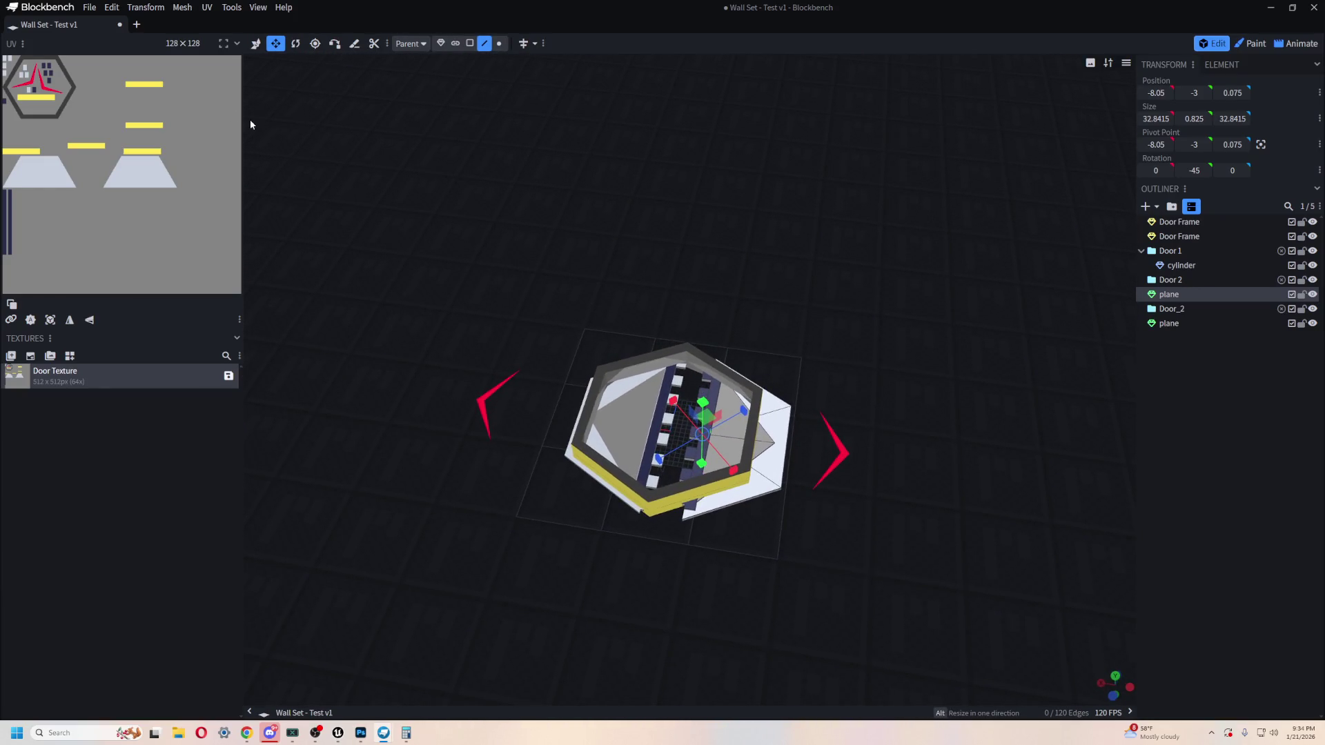
left_click(84, 10)
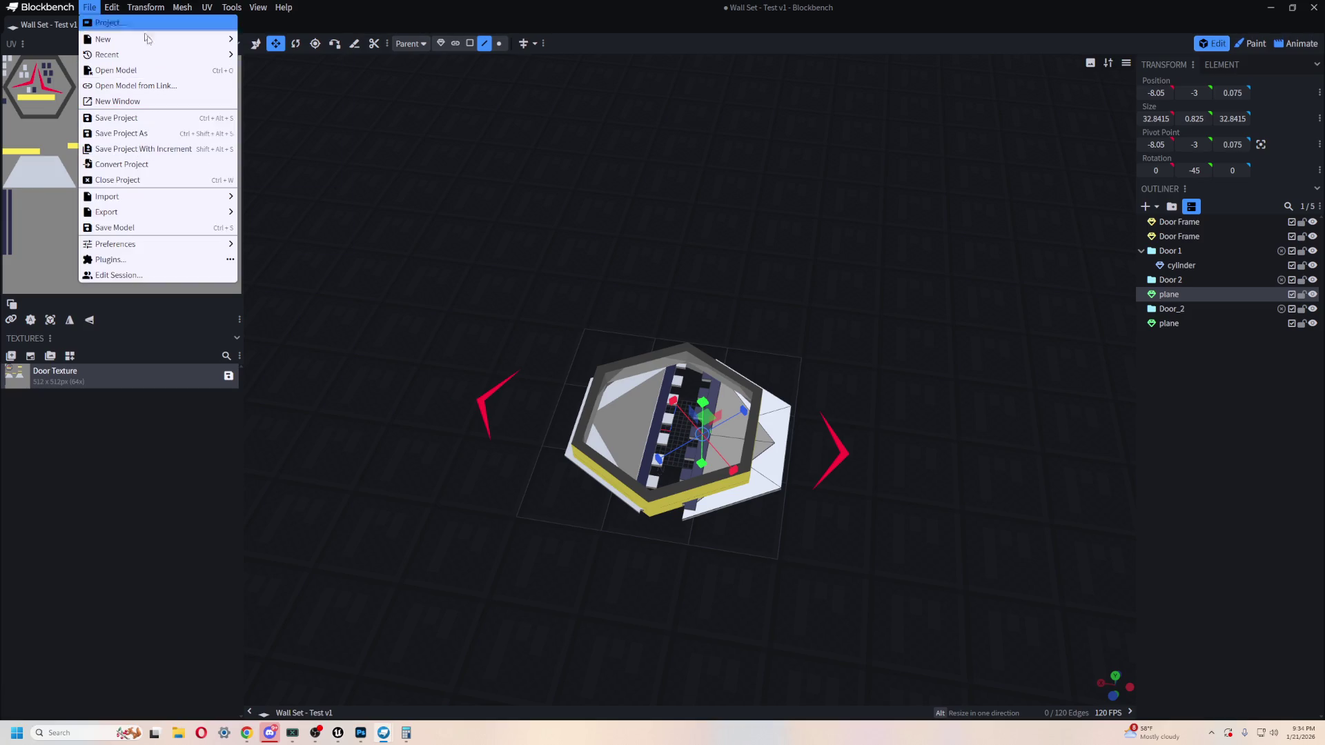
left_click(1199, 268)
Step: Select the door cylinder, Door_2, planes and Door Frame in the Outliner and viewport to inspect them
left_click(1173, 308)
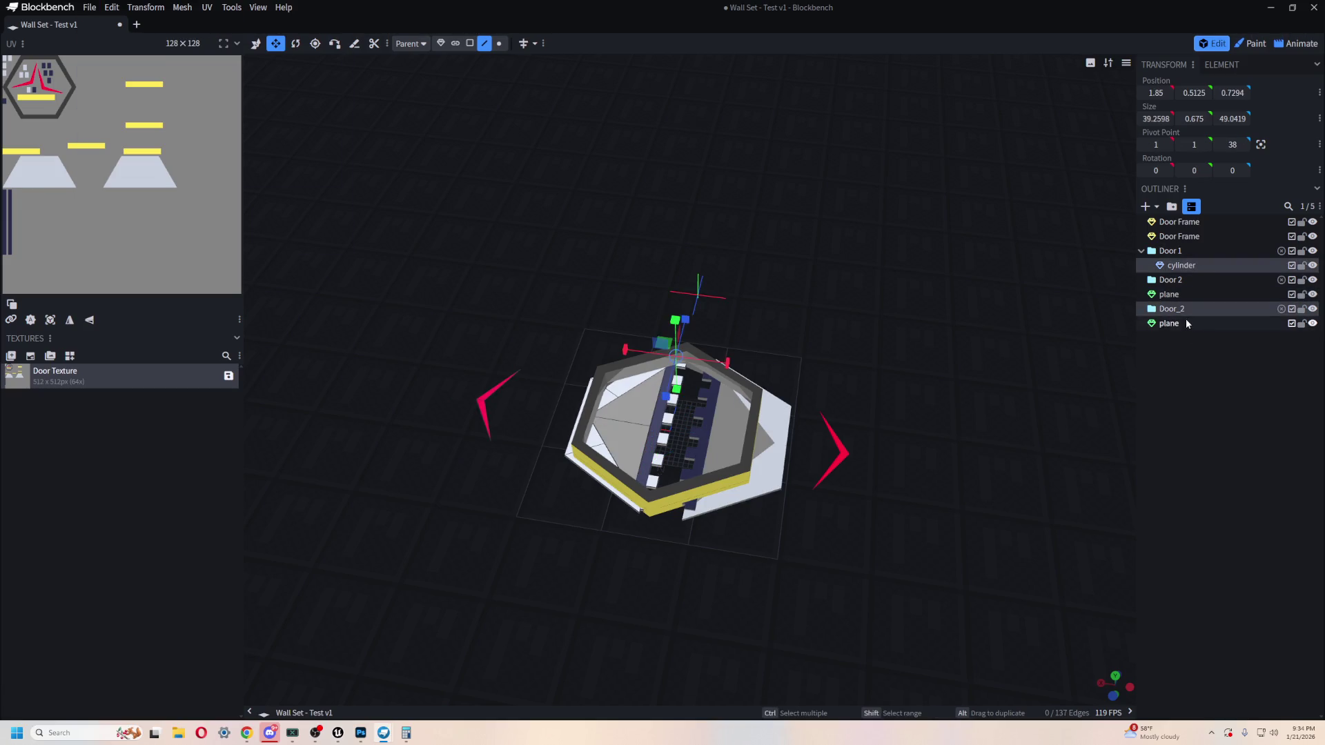
left_click(1173, 322)
left_click(1183, 236)
left_click(1192, 224)
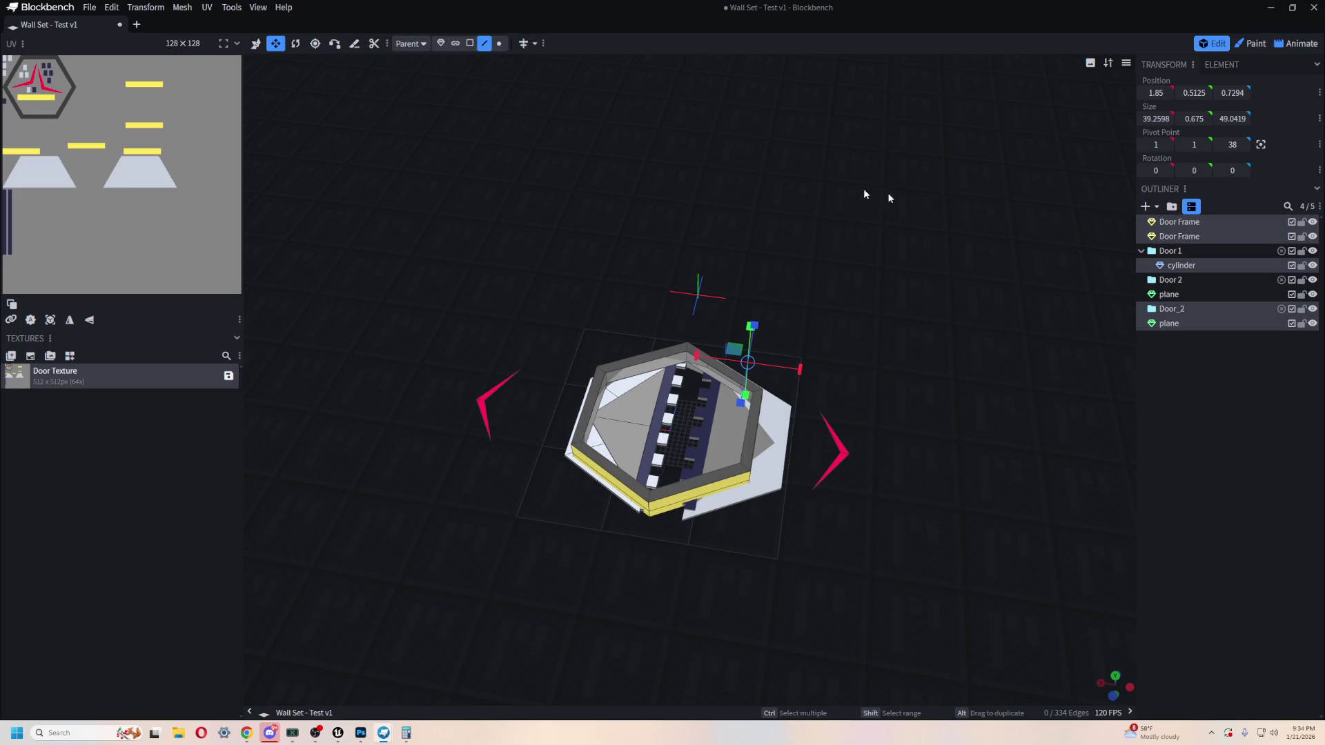
left_click(1188, 324)
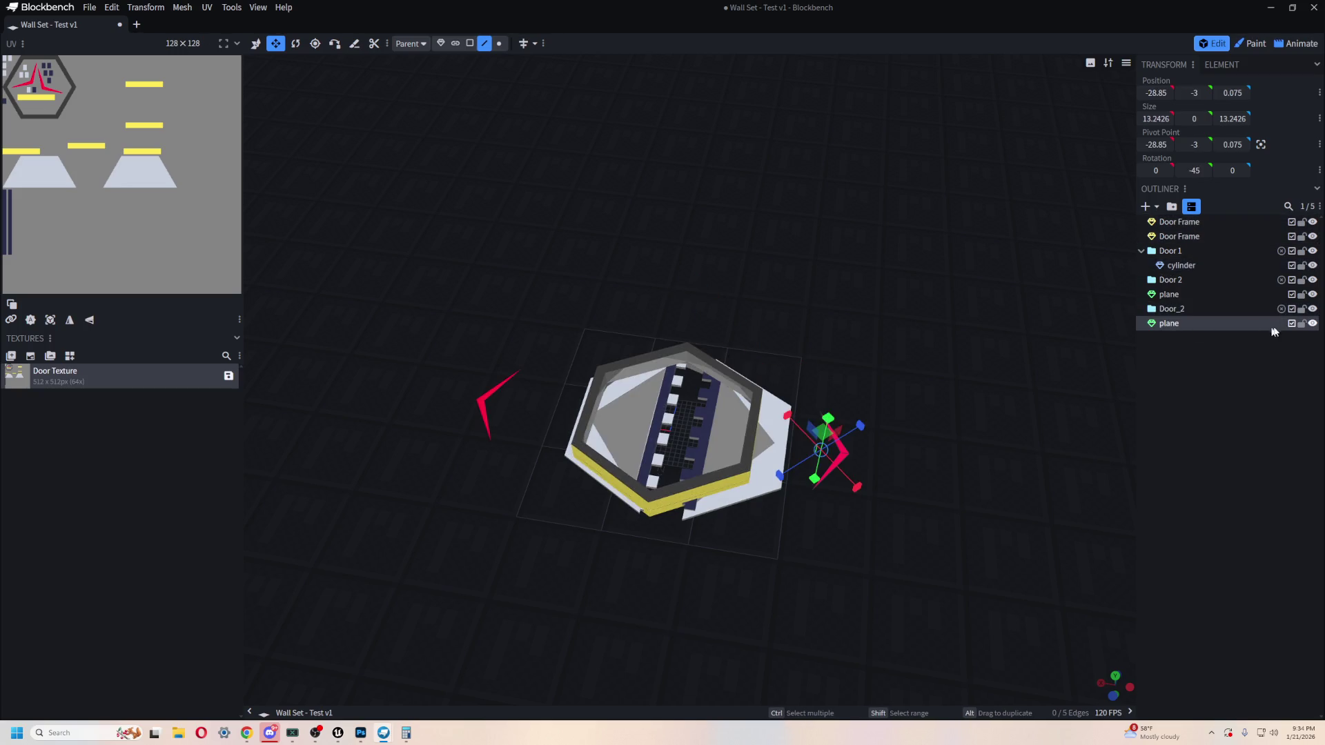
left_click(693, 450)
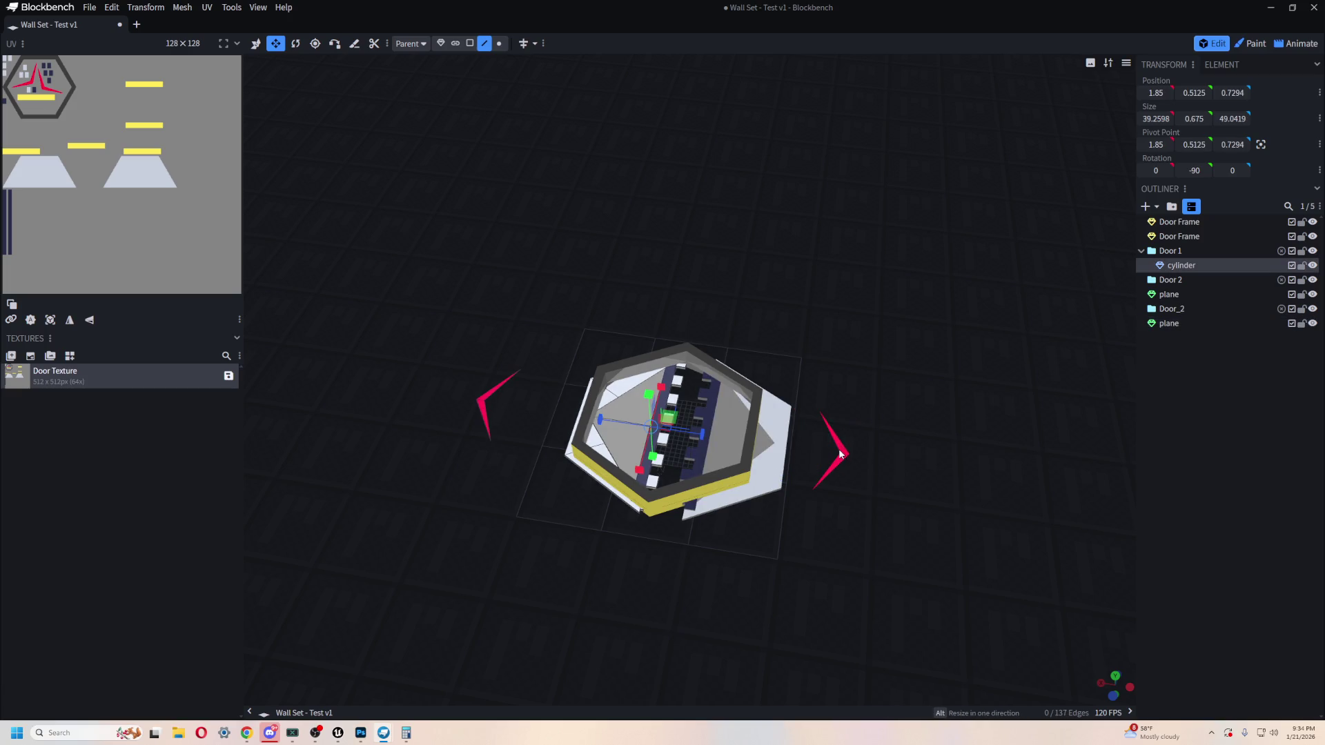
left_click(840, 454)
left_click(481, 412)
Step: Zoom in on the door model and inspect the red marker planes
scroll("up", 3)
left_click_drag(494, 508, 480, 317)
left_click(466, 346)
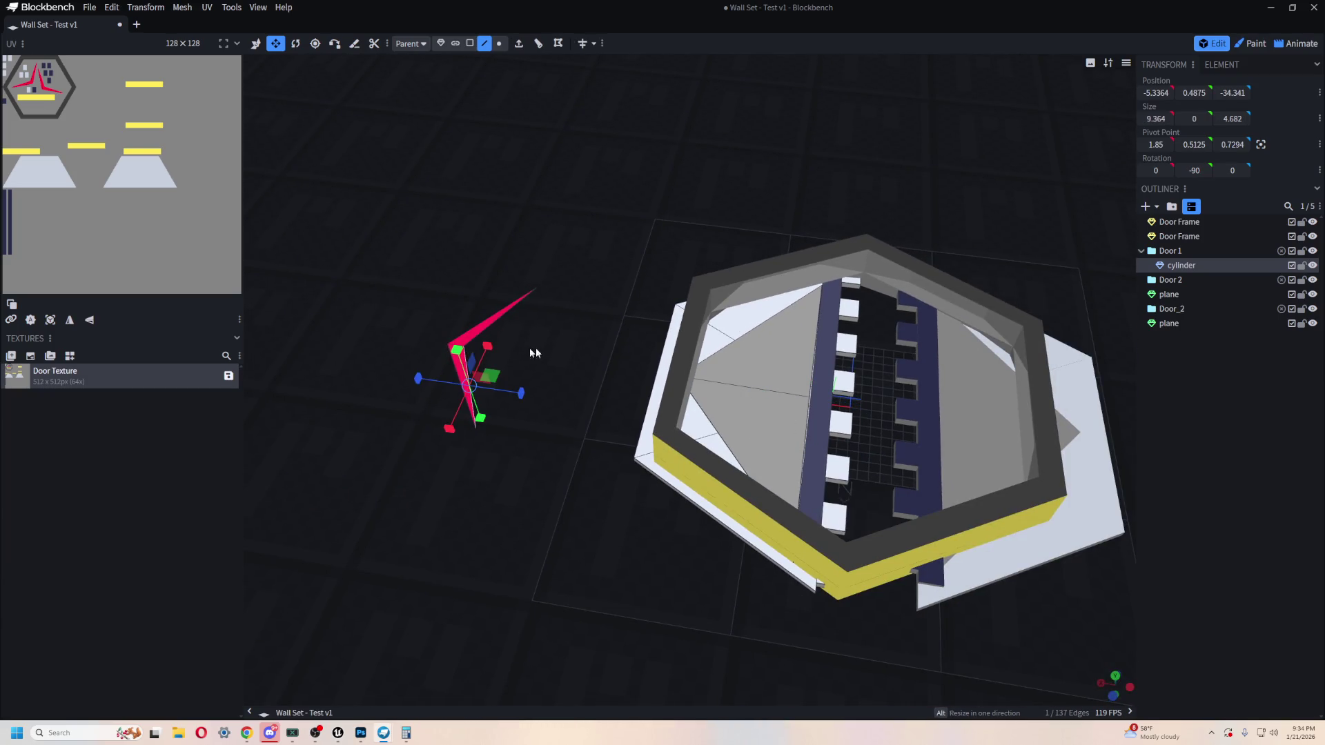
left_click(542, 336)
scroll("down", 3)
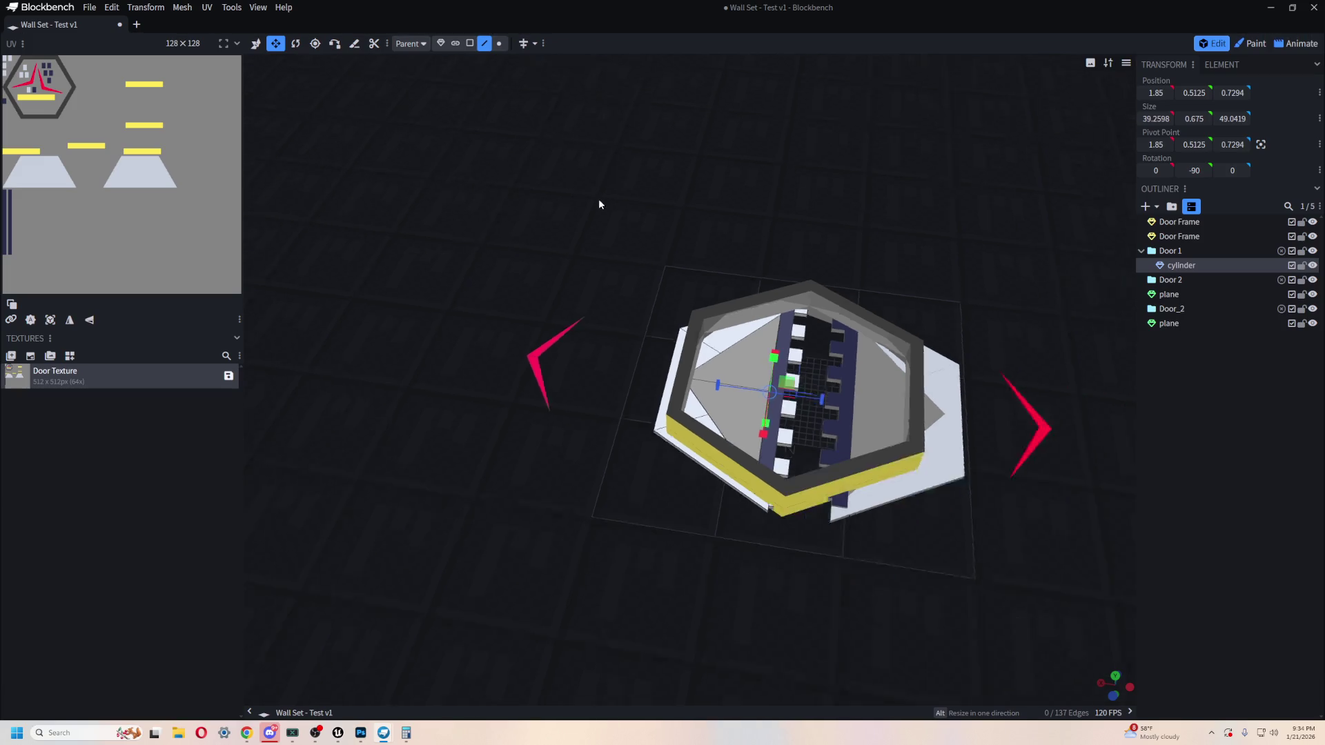
left_click(966, 425)
Step: Multi-select the door cylinder, Door_2, second plane and both Door Frames, then open the File menu
left_click(1179, 309)
left_click(1197, 267)
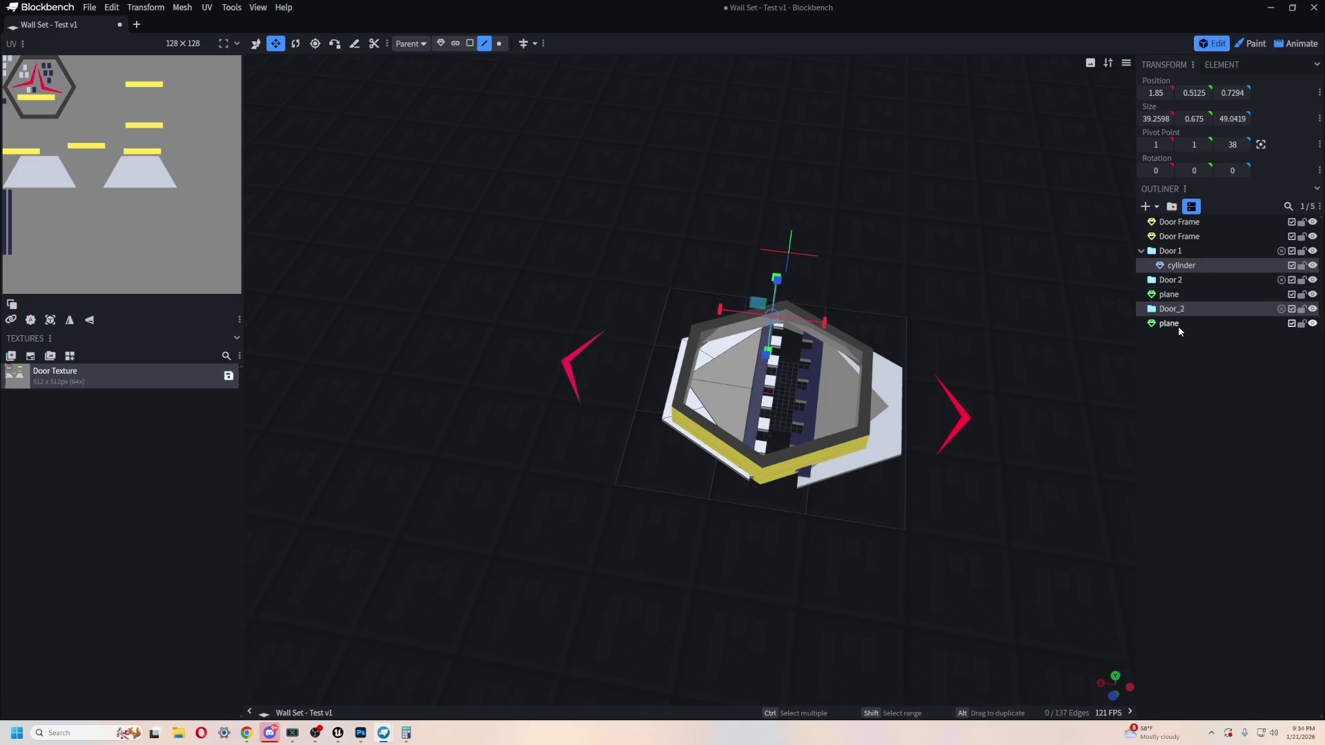
left_click(1178, 326)
left_click(1208, 236)
left_click(1231, 223)
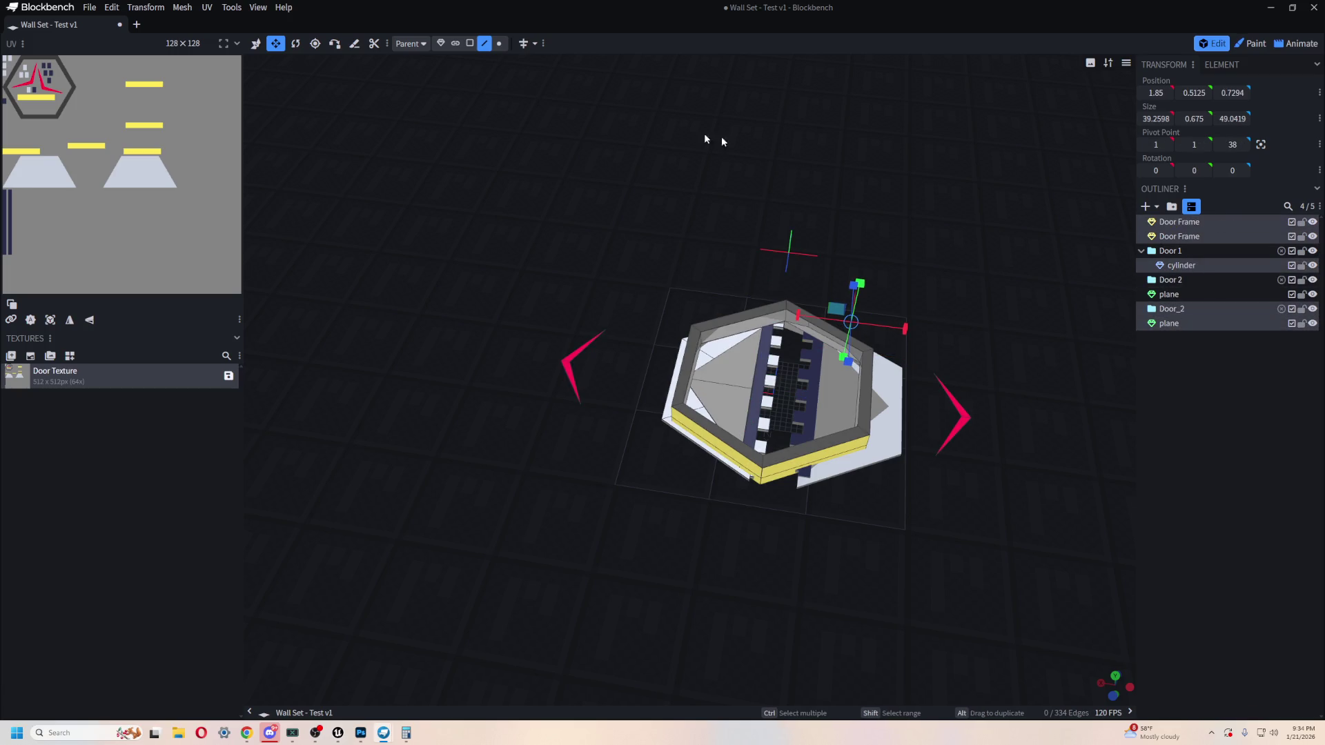
left_click(92, 8)
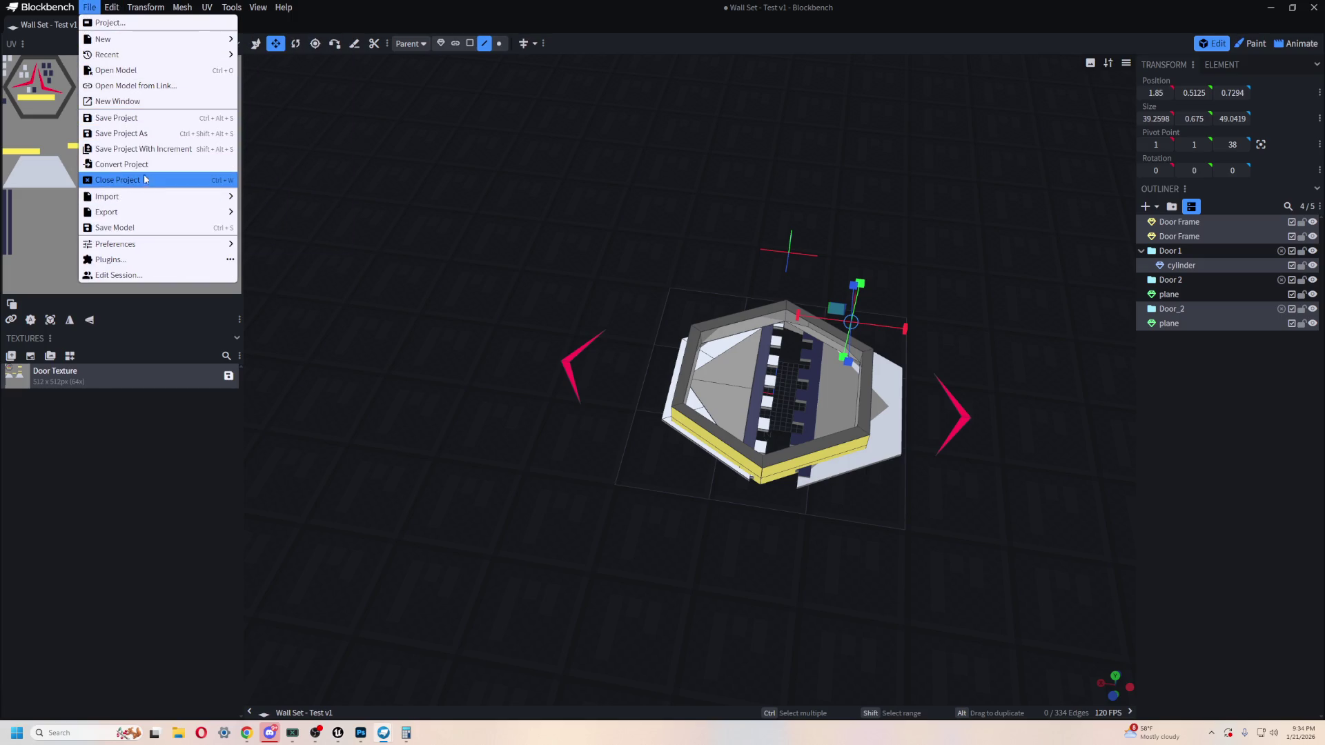
Step: Export the wall set as glTF, replacing Wall Set - Test v1.gltf, then return to Unreal
mouse_move(161, 214)
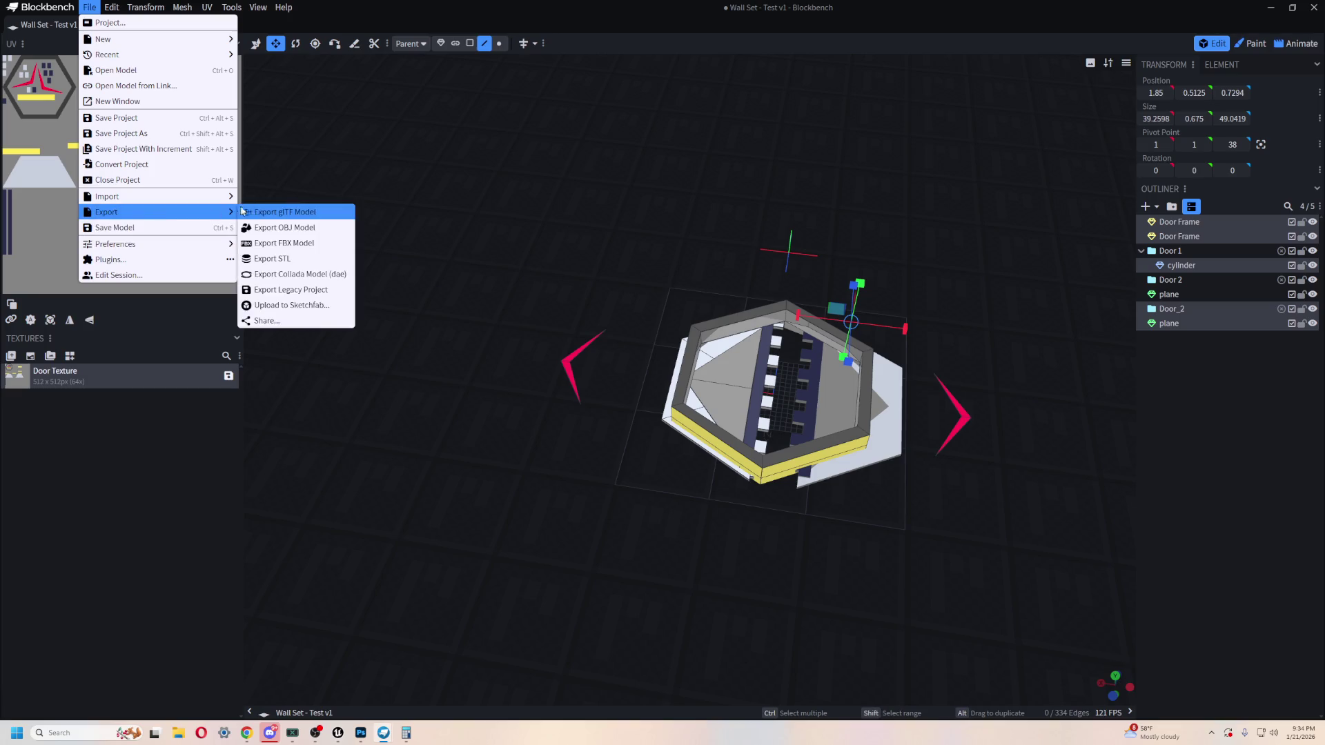
left_click(289, 213)
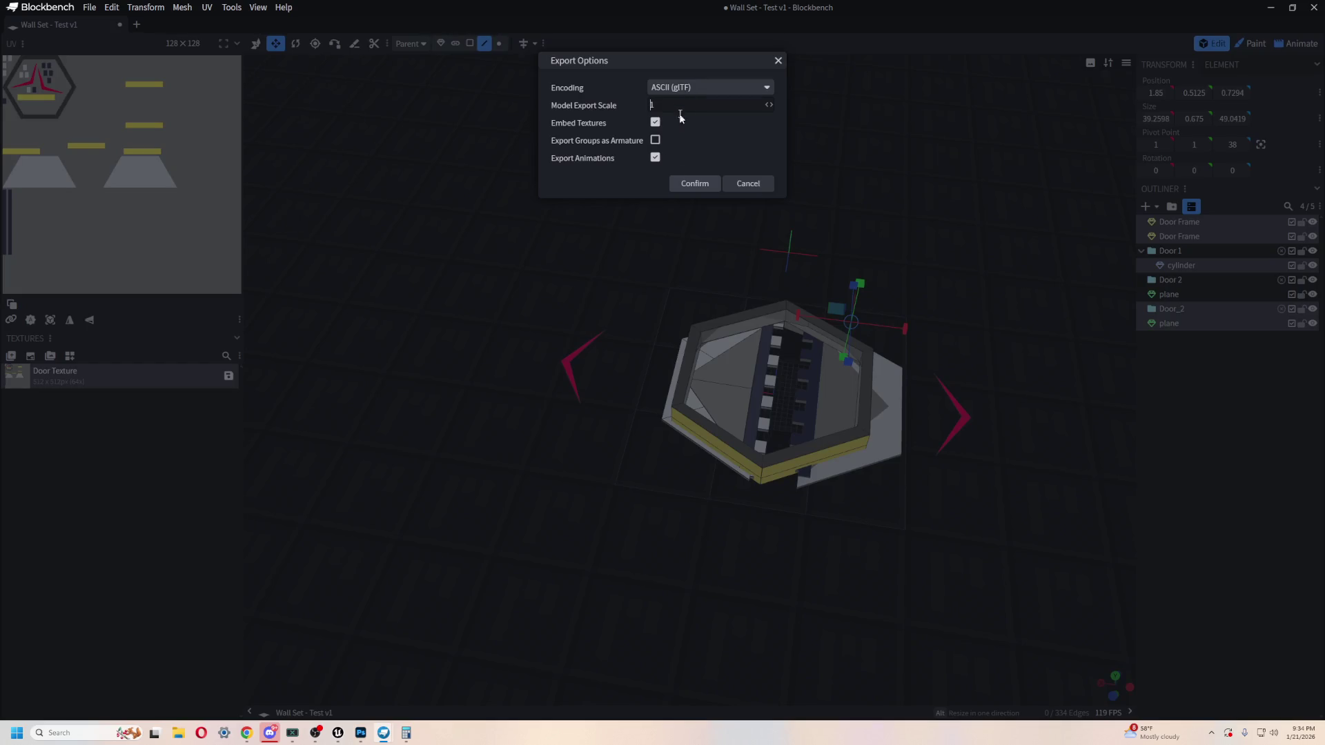
left_click(688, 183)
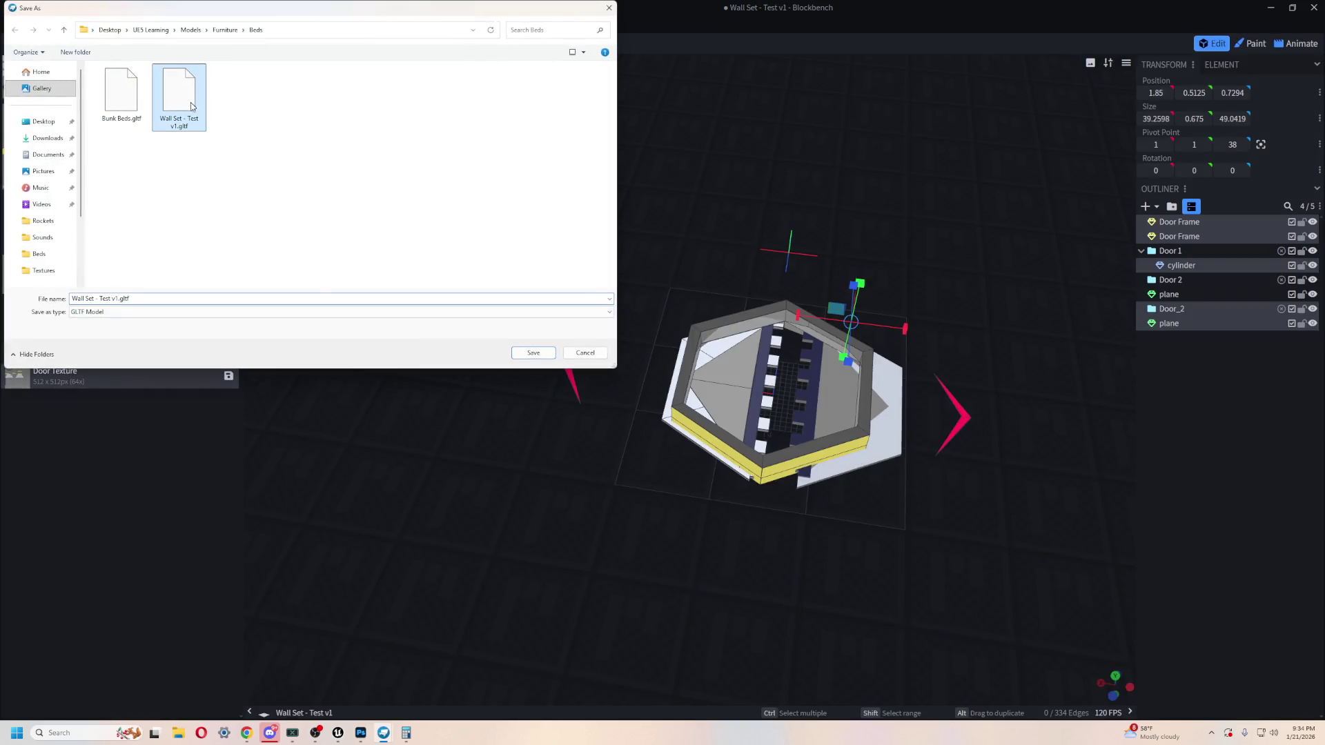
left_click(534, 354)
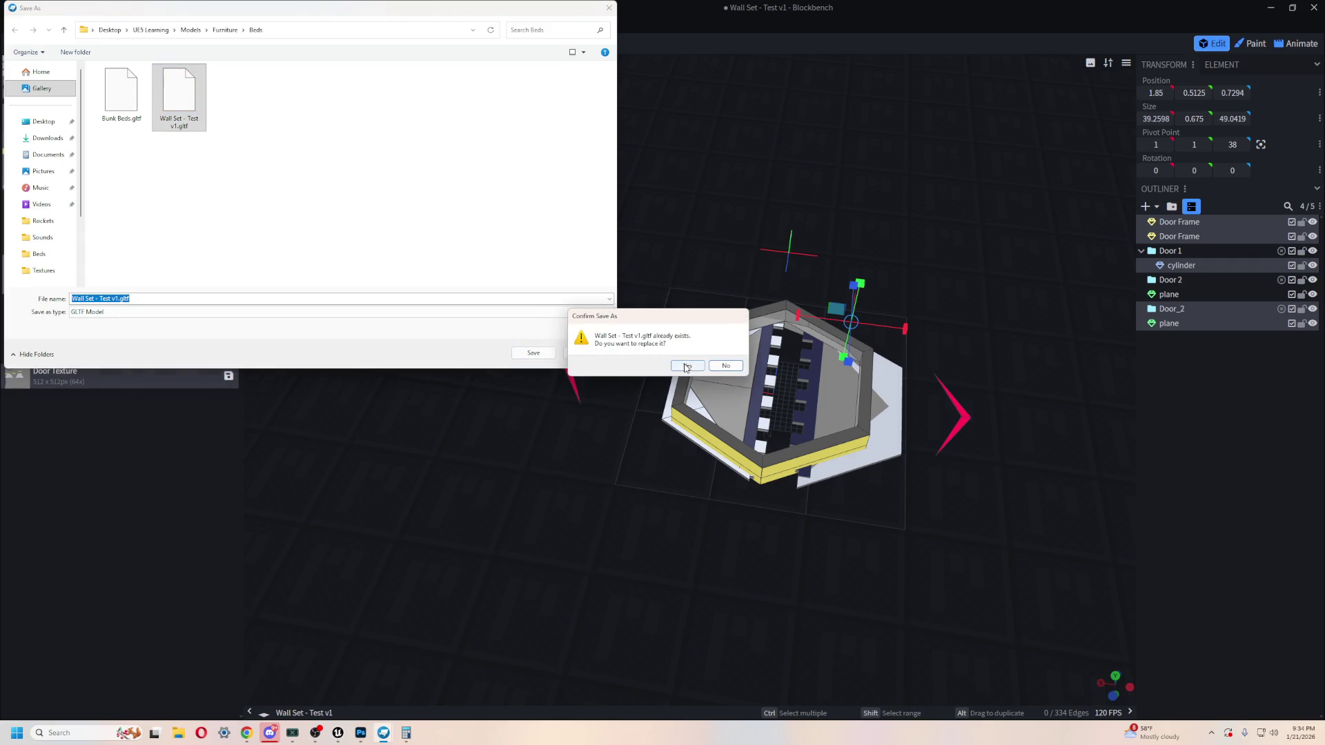
left_click(687, 366)
key("alt+Tab")
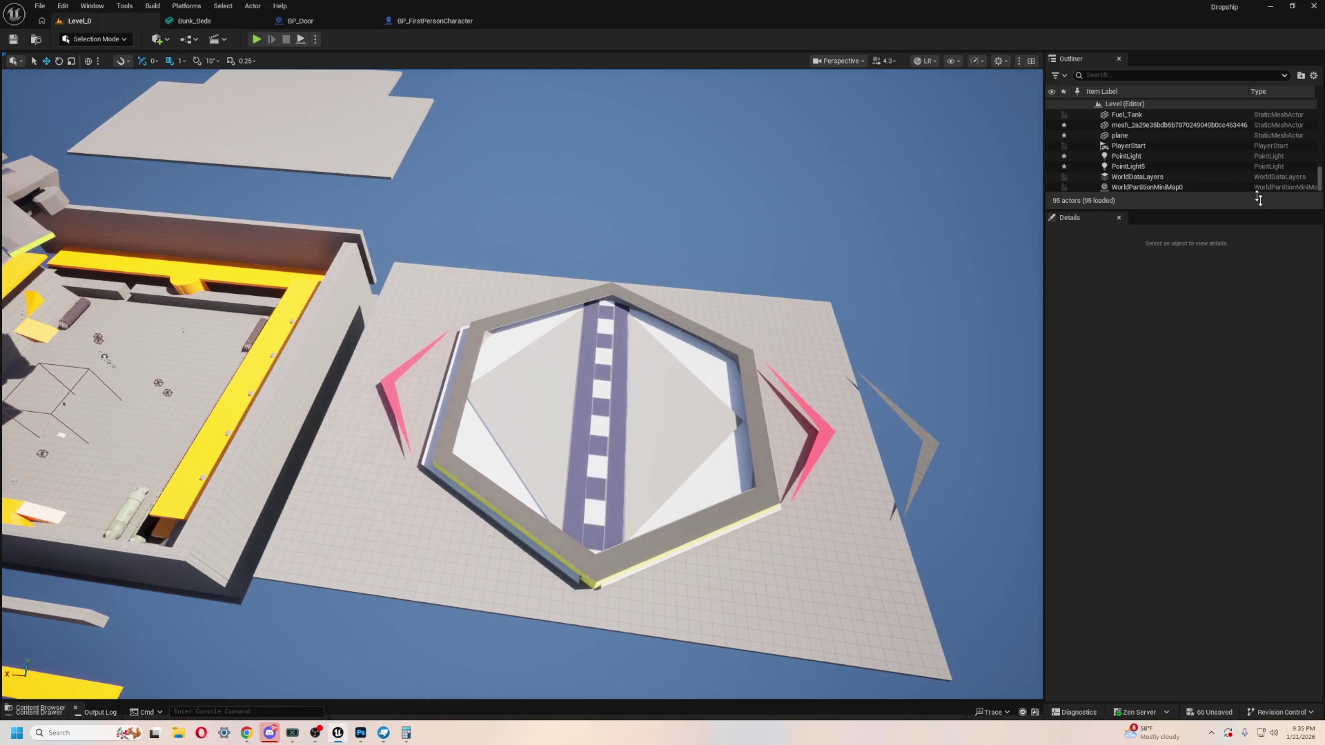
Step: Delete the old runway, wing, door frame and triangular mesh actors from the hexagon
left_click(601, 414)
key("Delete")
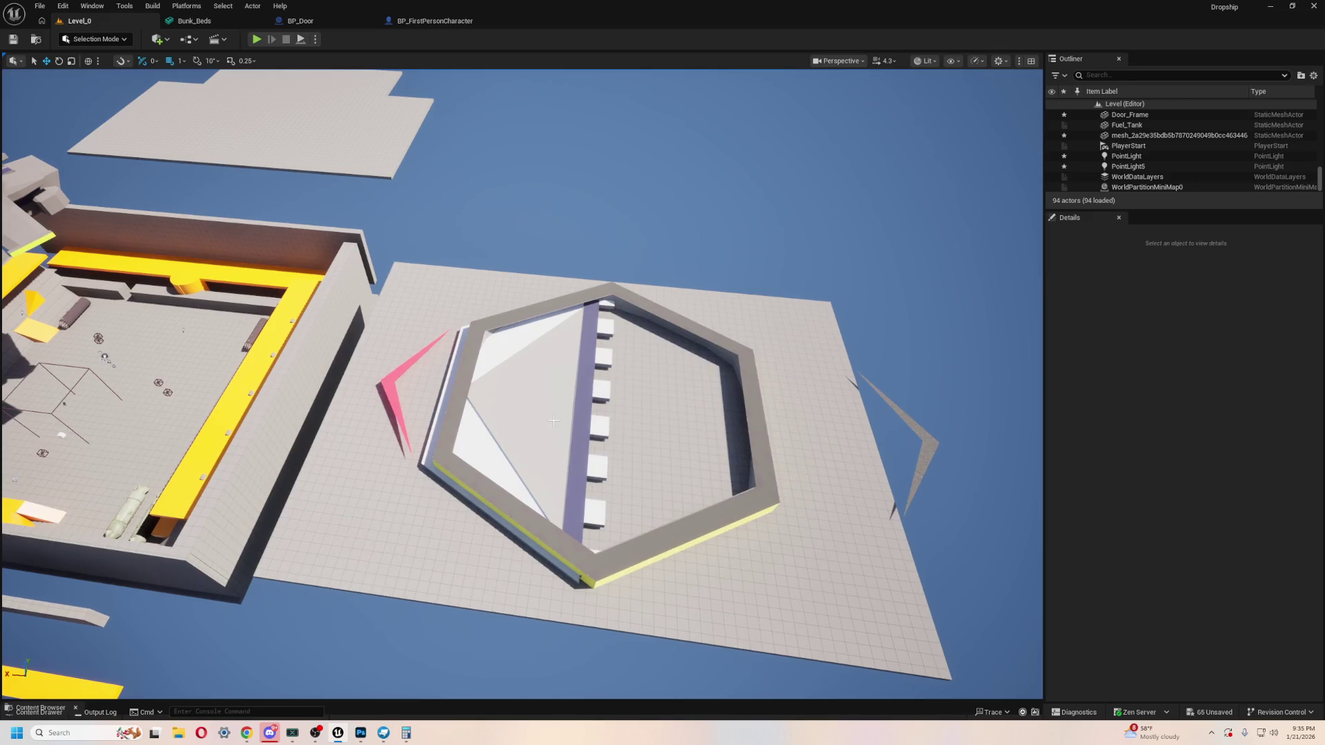
left_click(666, 516)
key("Delete")
left_click(667, 516)
key("Delete")
left_click(928, 441)
key("Delete")
key("alt+Tab")
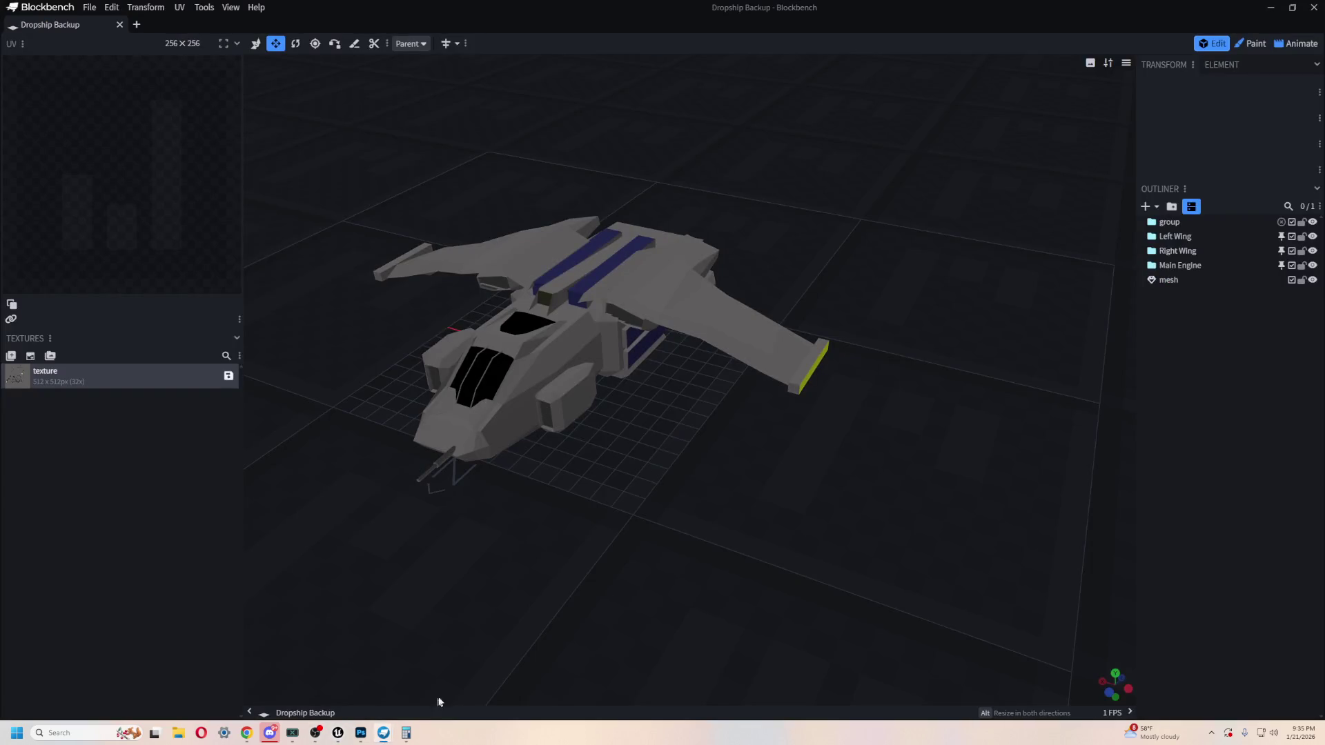
key("alt+Tab")
Step: Delete the old plane, mesh, Door_Frame and cylinder assets from the Content Drawer, confirming each
key("ctrl+space")
left_click(362, 651)
key("Delete")
left_click(590, 535)
left_click(314, 628)
key("Delete")
left_click(588, 534)
key("Delete")
left_click(576, 533)
left_click(211, 625)
key("Delete")
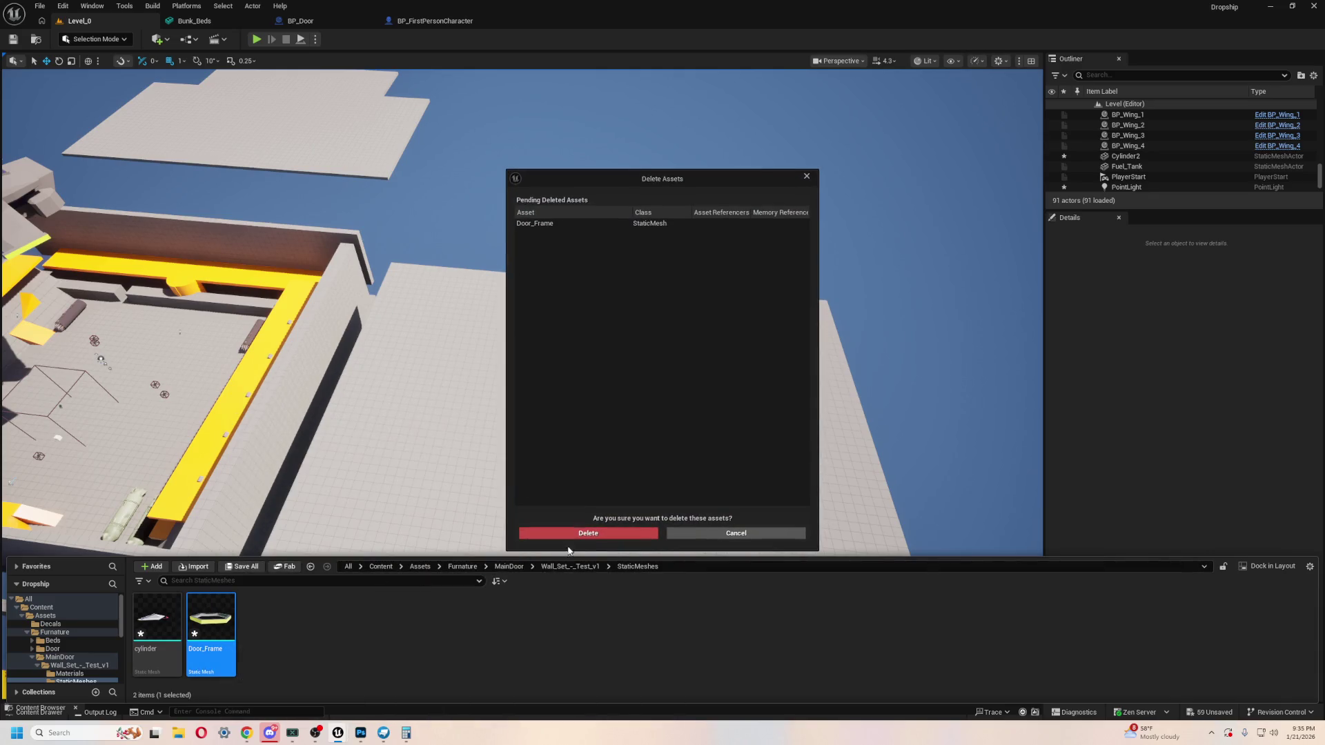
left_click(570, 535)
key("Delete")
left_click(628, 535)
Step: Import Wall Set - Test v1.gltf with default settings and select its five meshes in StaticMeshes
left_click(191, 567)
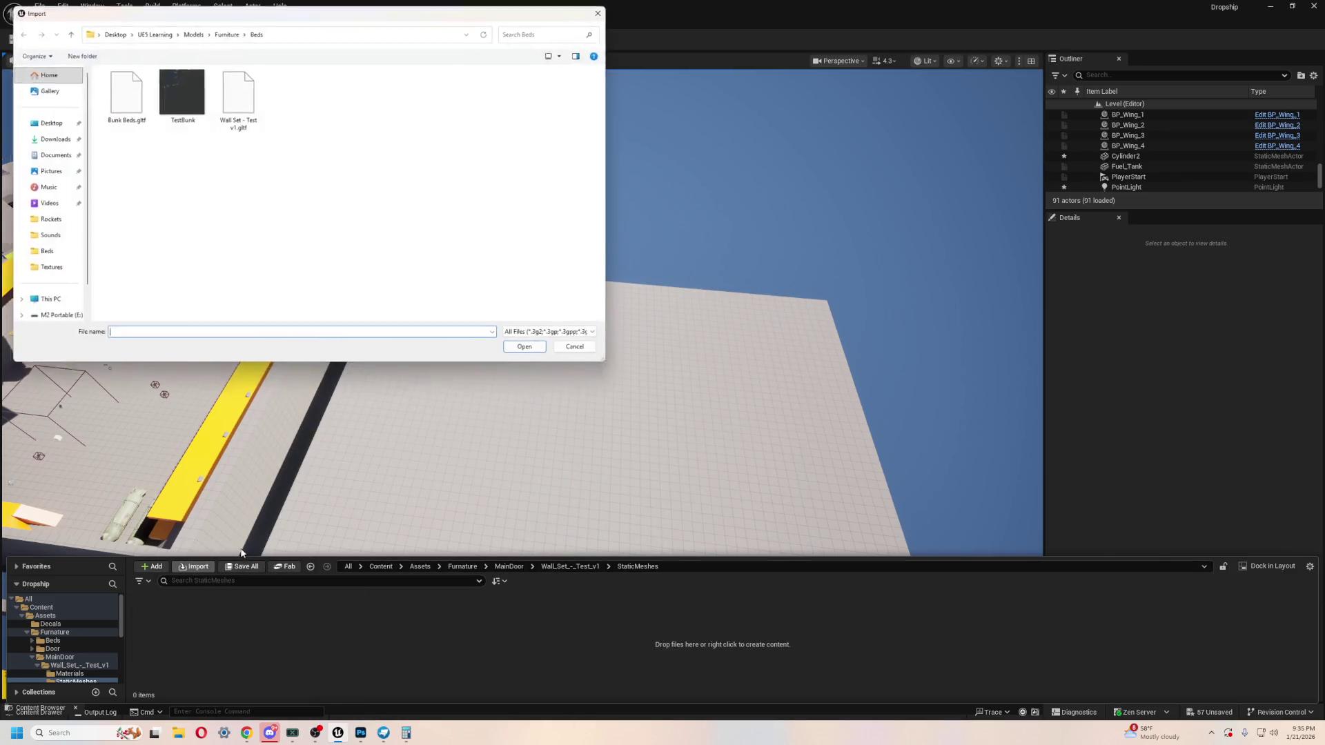
double_click(248, 87)
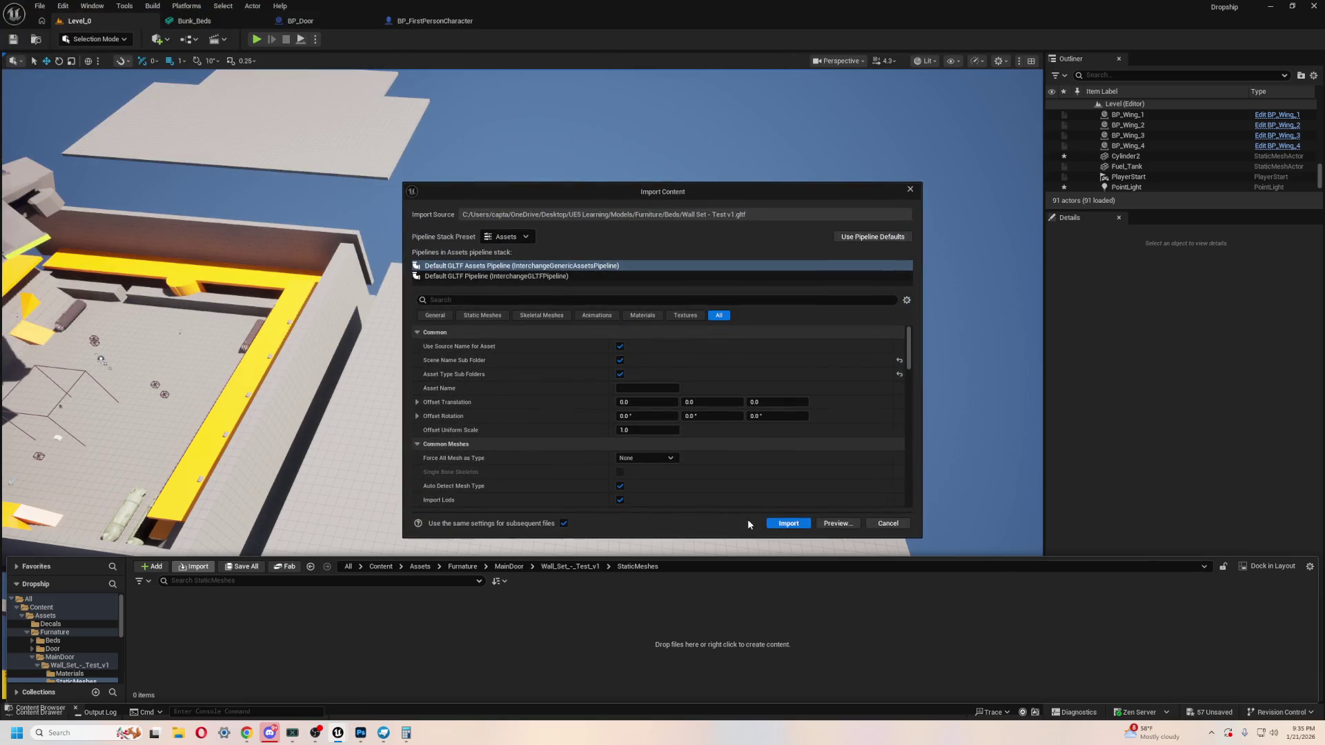
left_click(786, 523)
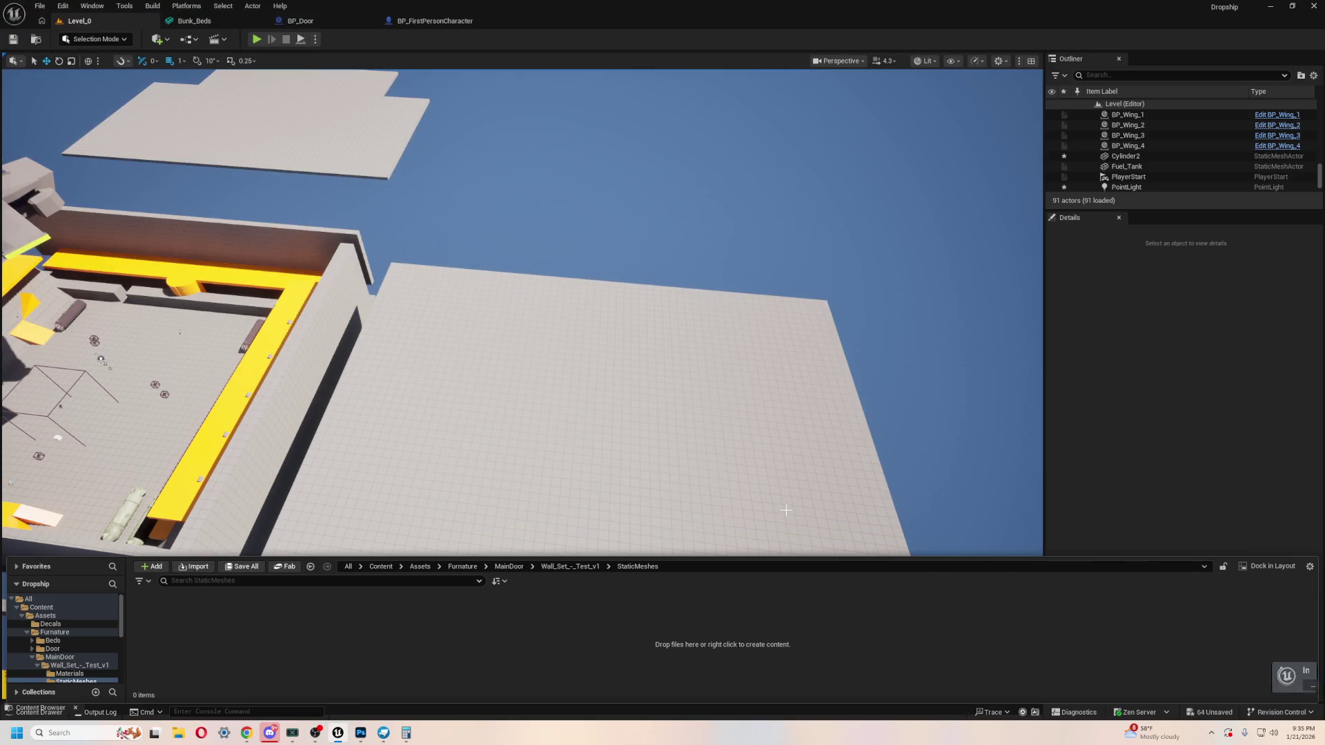
double_click(158, 610)
left_click(214, 617)
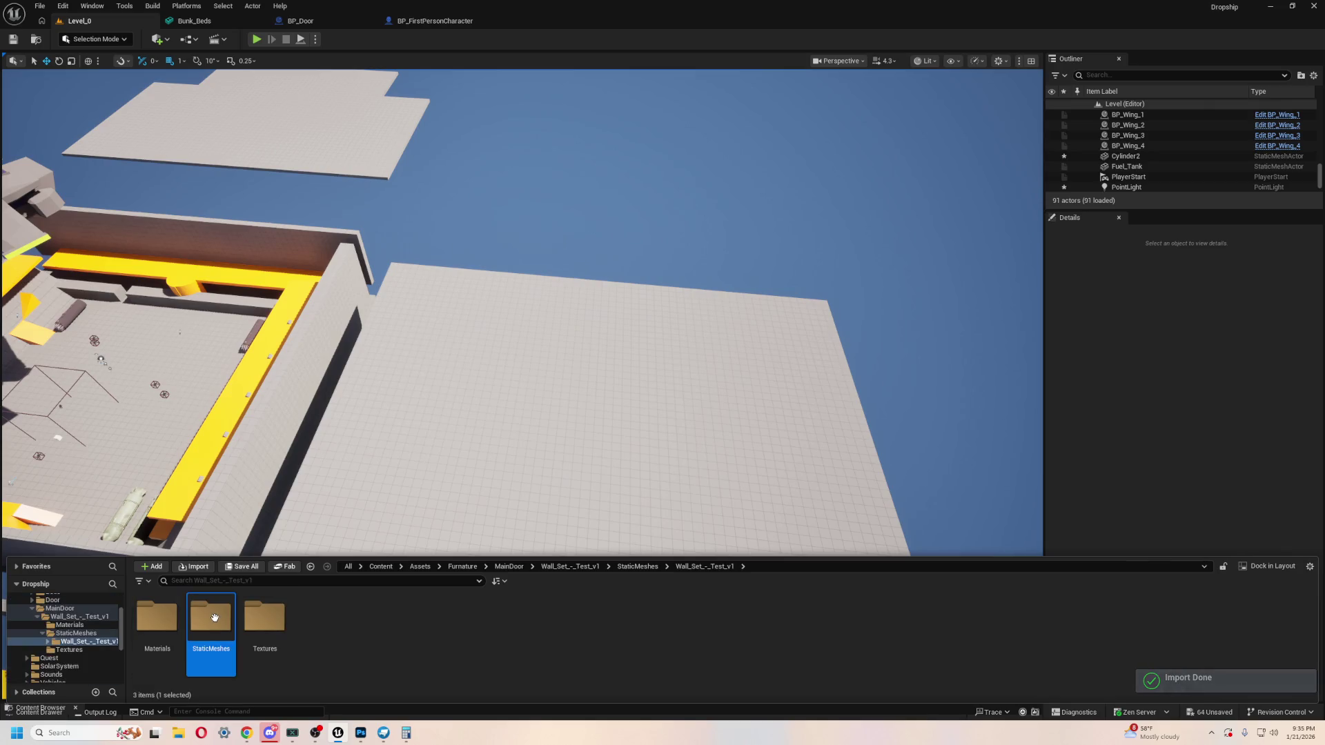
double_click(223, 621)
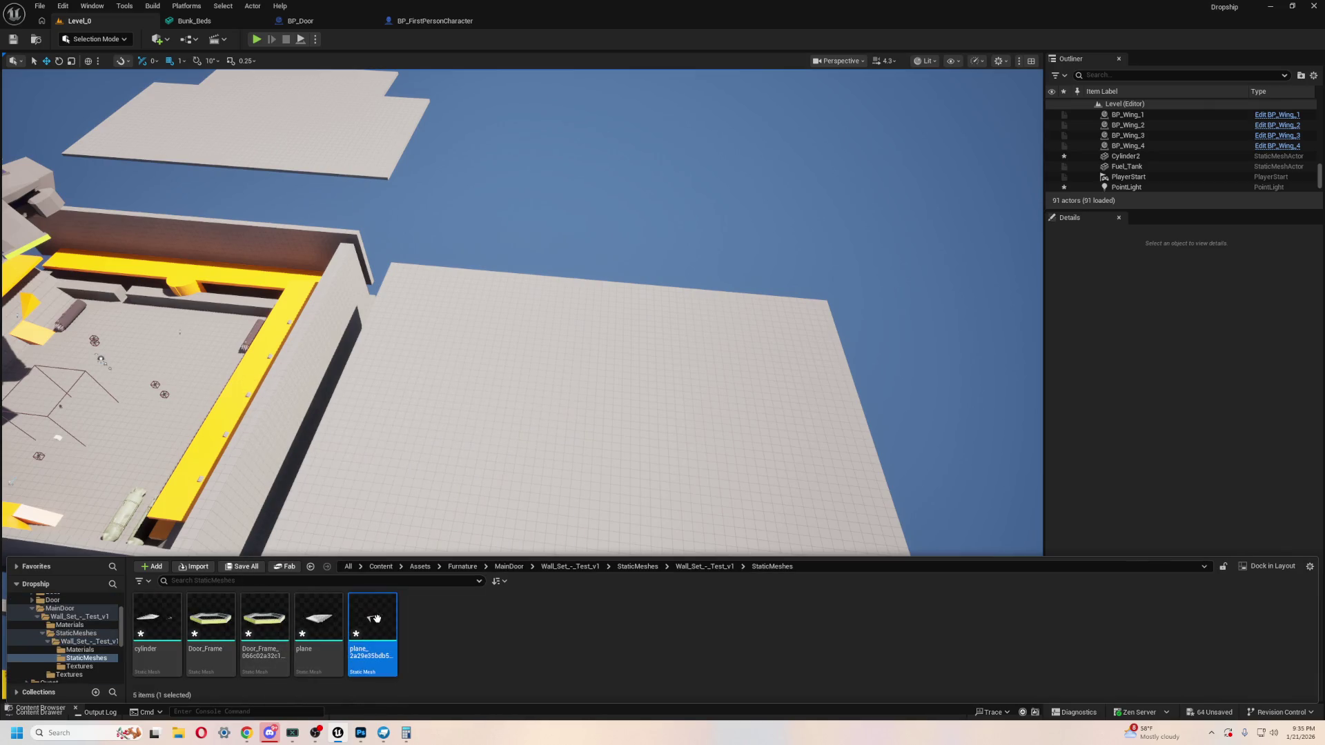
left_click(158, 619)
Step: Place the five meshes in the level and select the hexagon's door cylinder and outer frame
left_click_drag(319, 618, 621, 408)
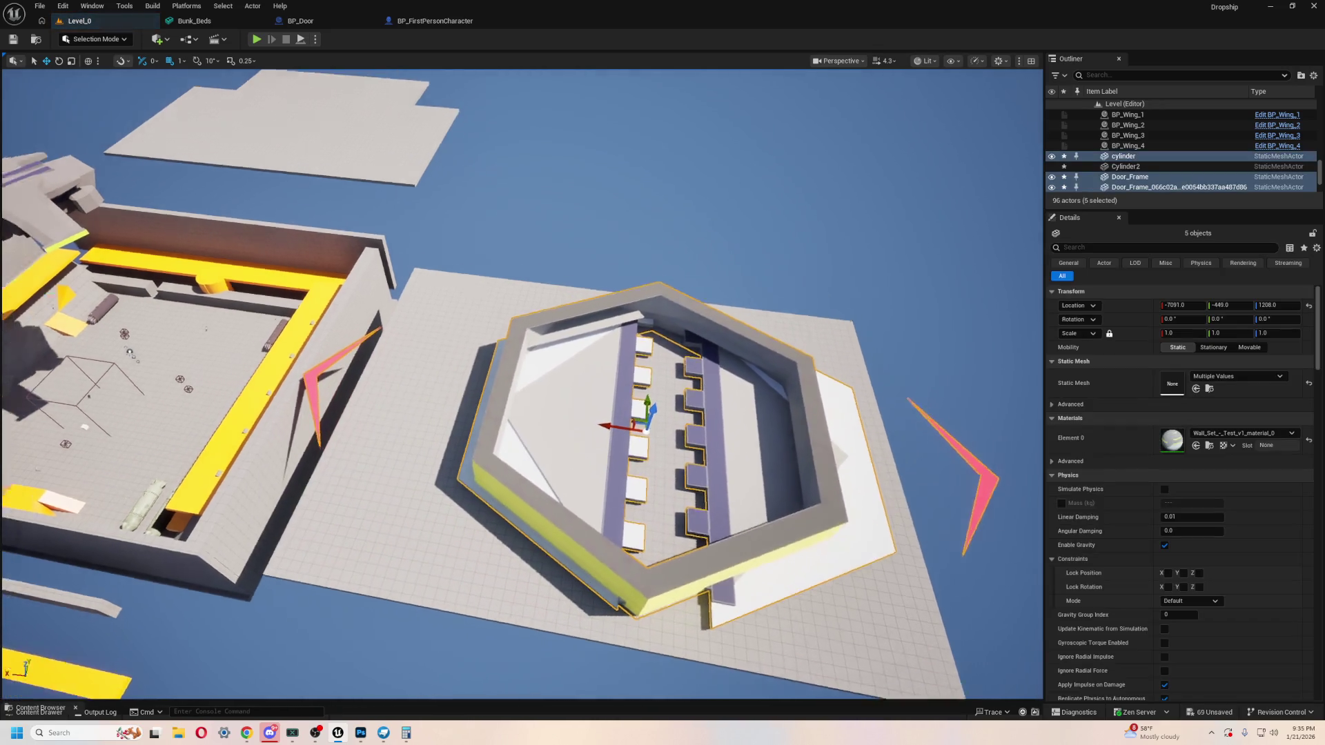
scroll("down", 3)
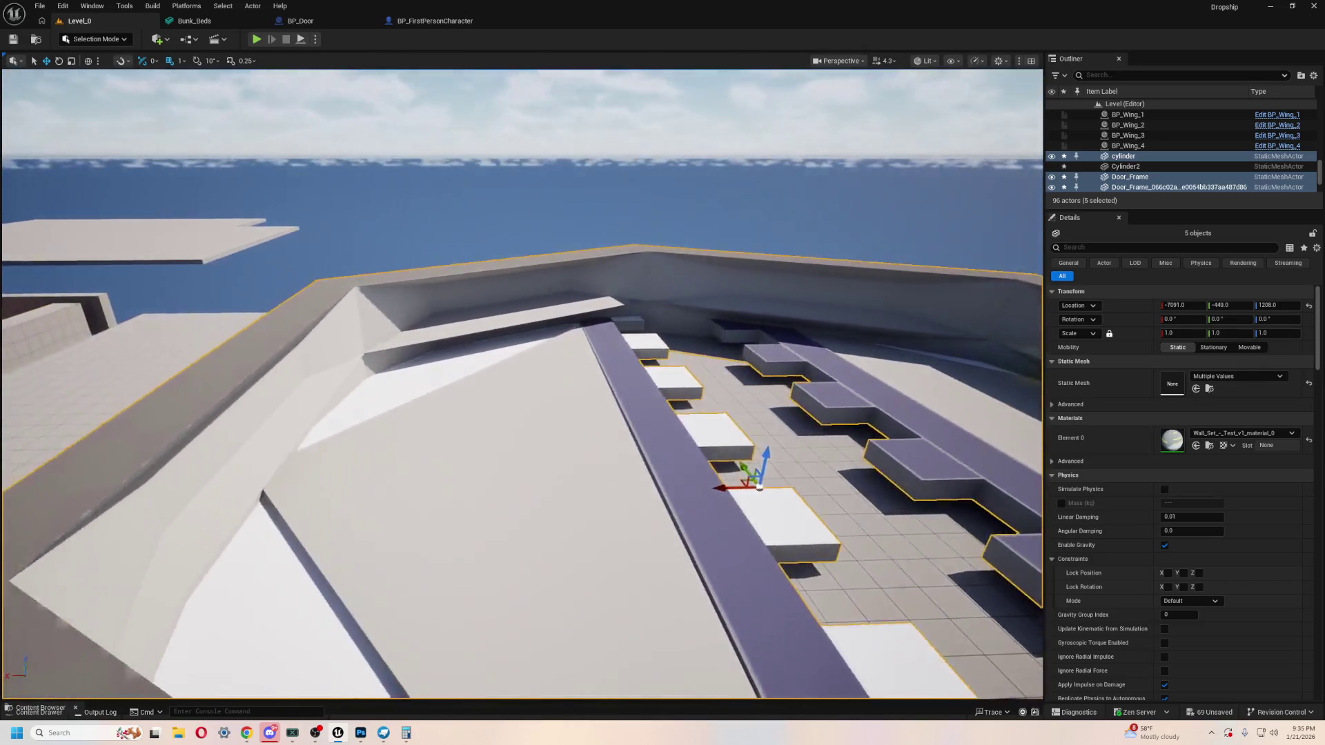
scroll("up", 3)
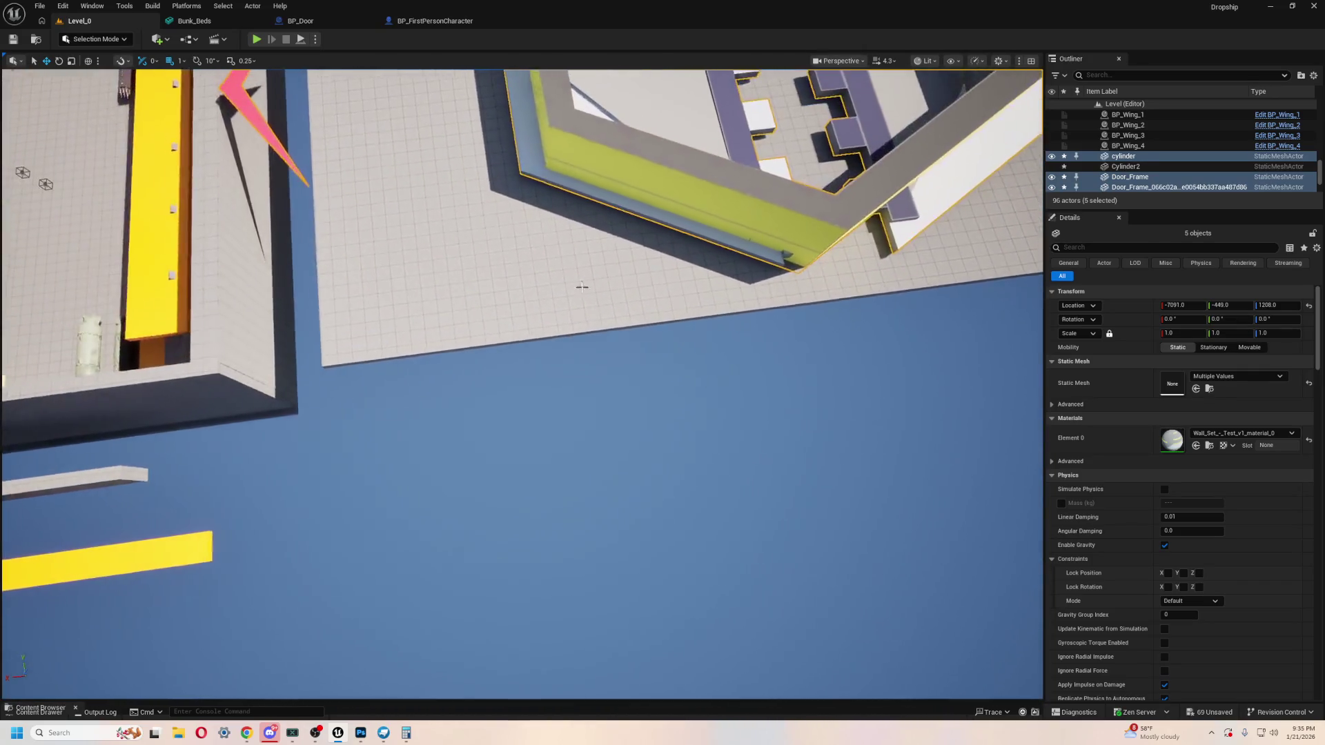
scroll("up", 3)
left_click(533, 515)
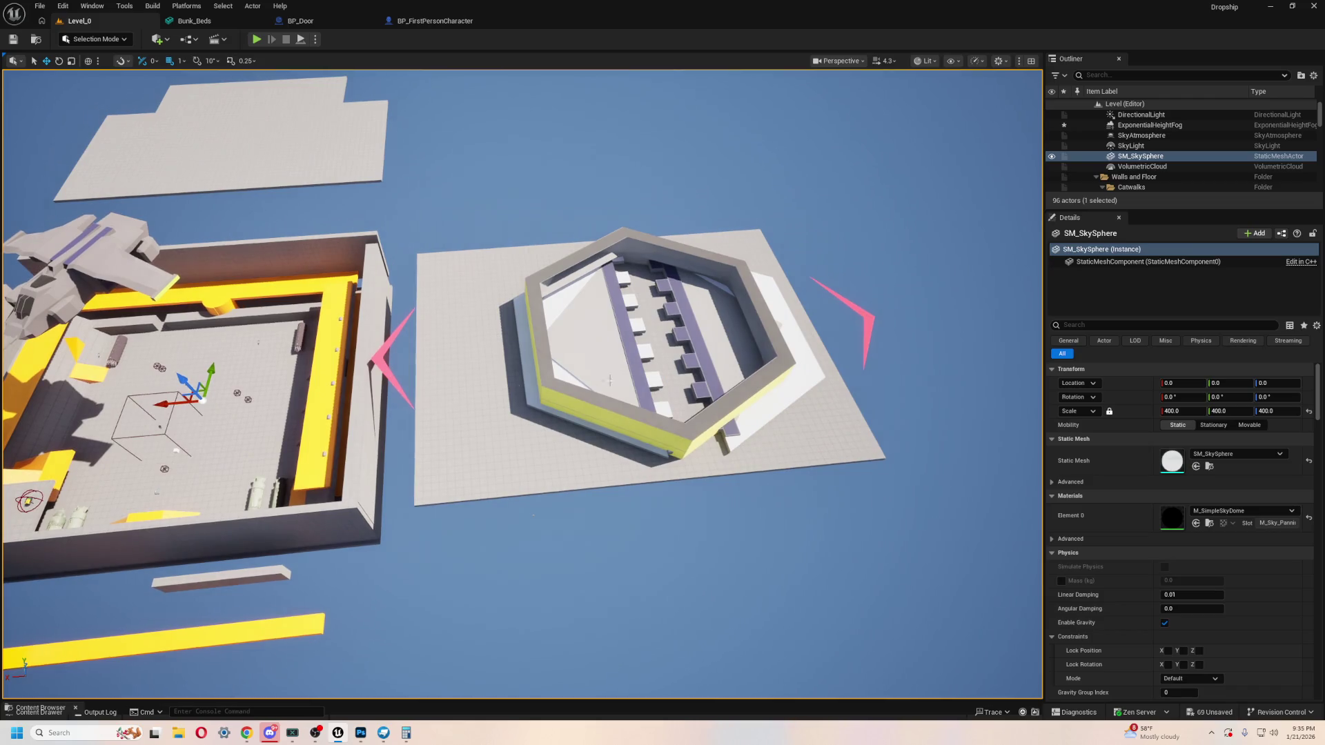
left_click(610, 381)
left_click(538, 373)
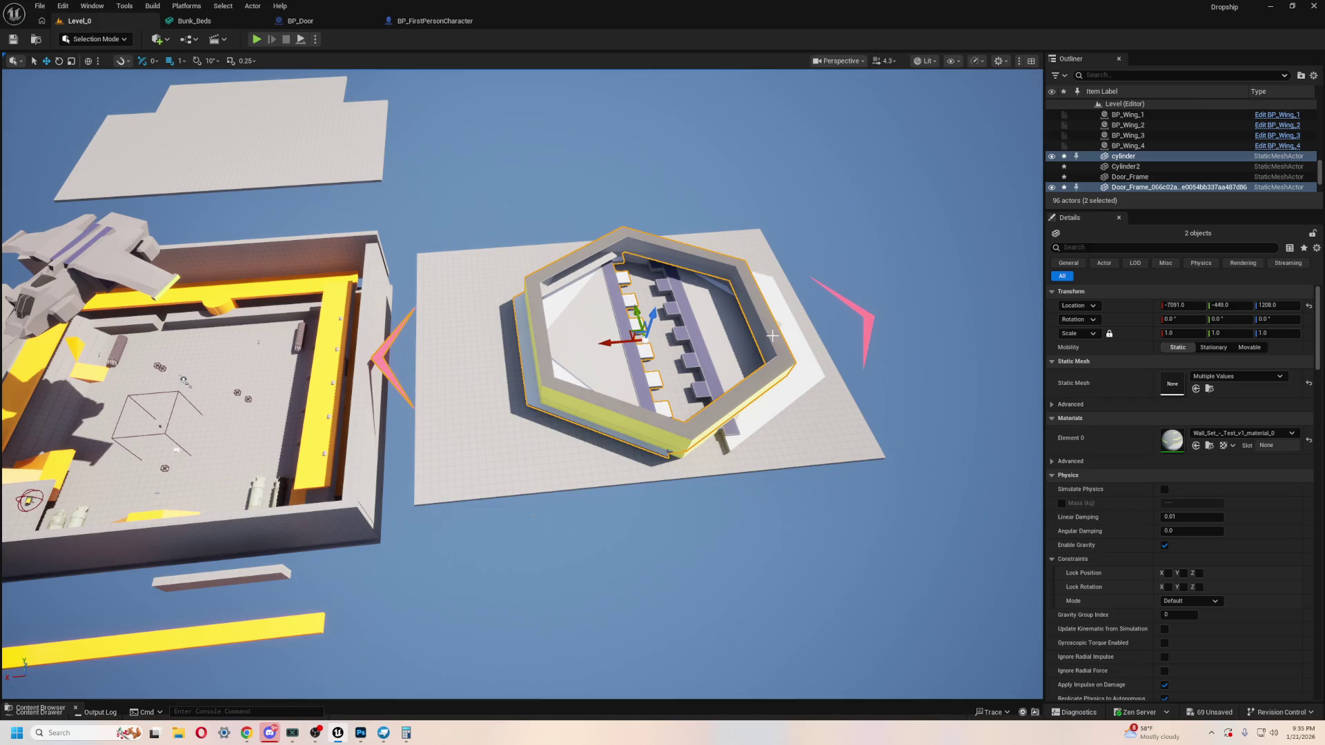
left_click_drag(604, 345, 458, 358)
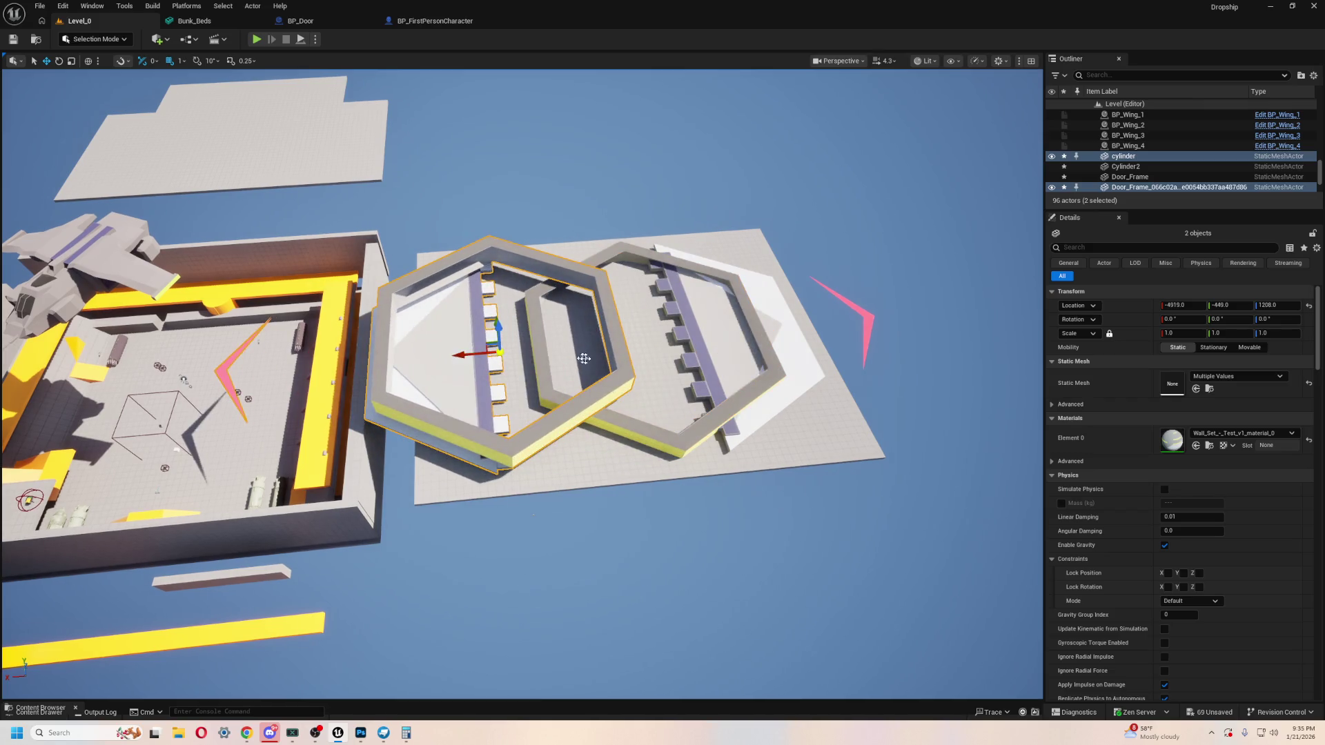
key("ctrl+z")
Step: Move the cylinder and door-frame set onto the left building and frame the hexagon in view
scroll("down", 3)
left_click(1132, 145)
left_click(1138, 170)
left_click_drag(612, 346, 200, 407)
scroll("up", 3)
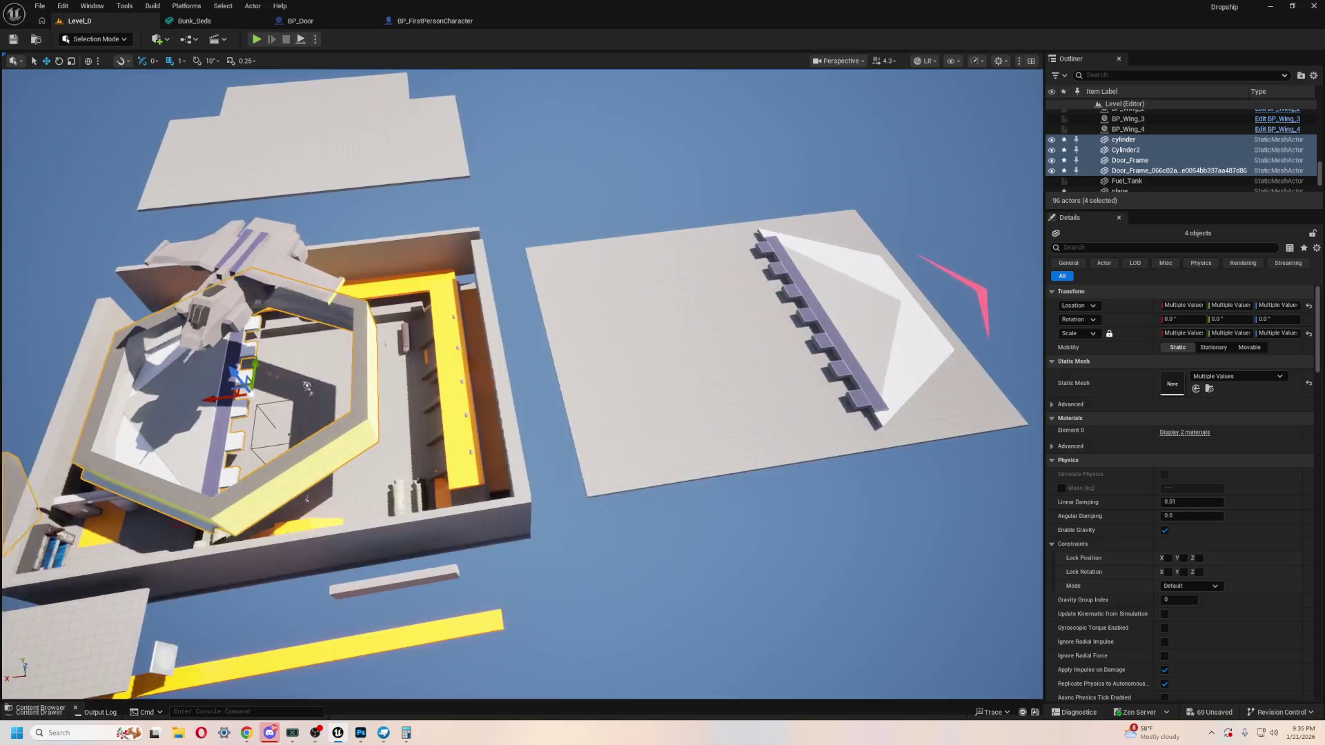
key("f")
scroll("up", 3)
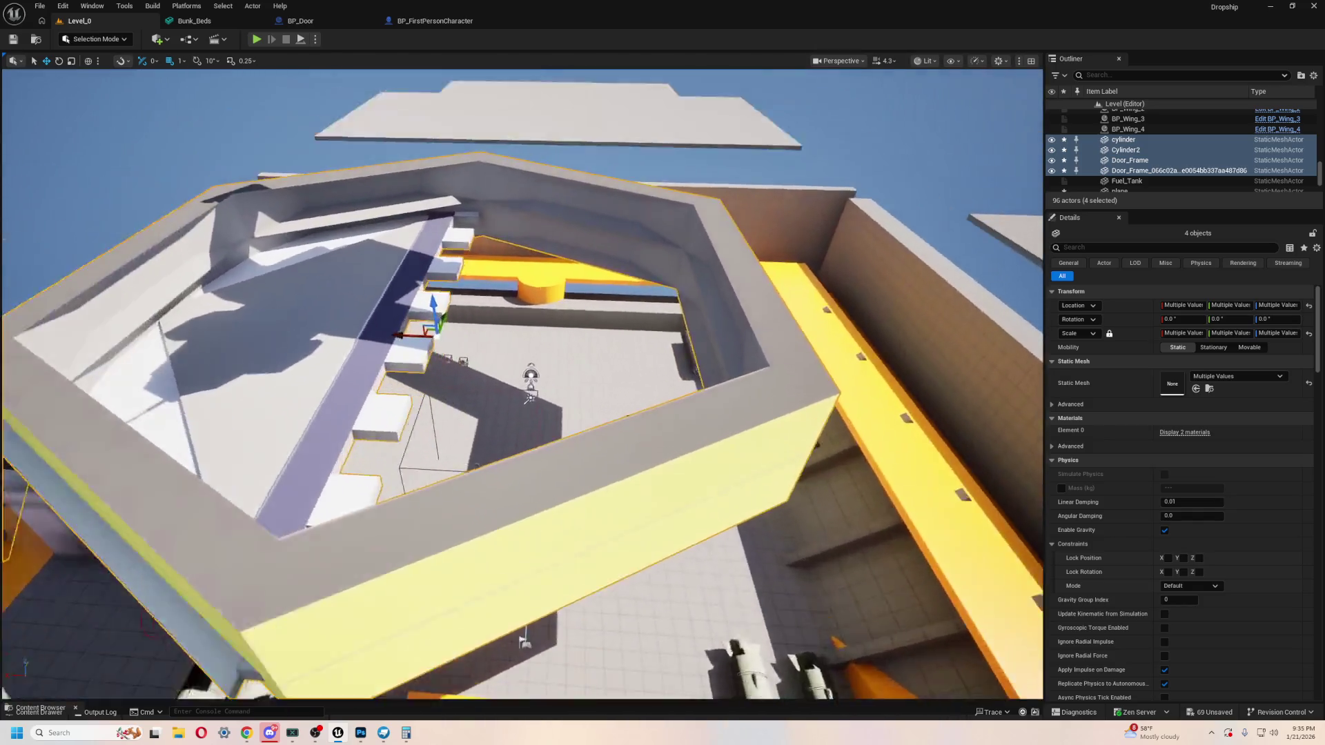
scroll("down", 3)
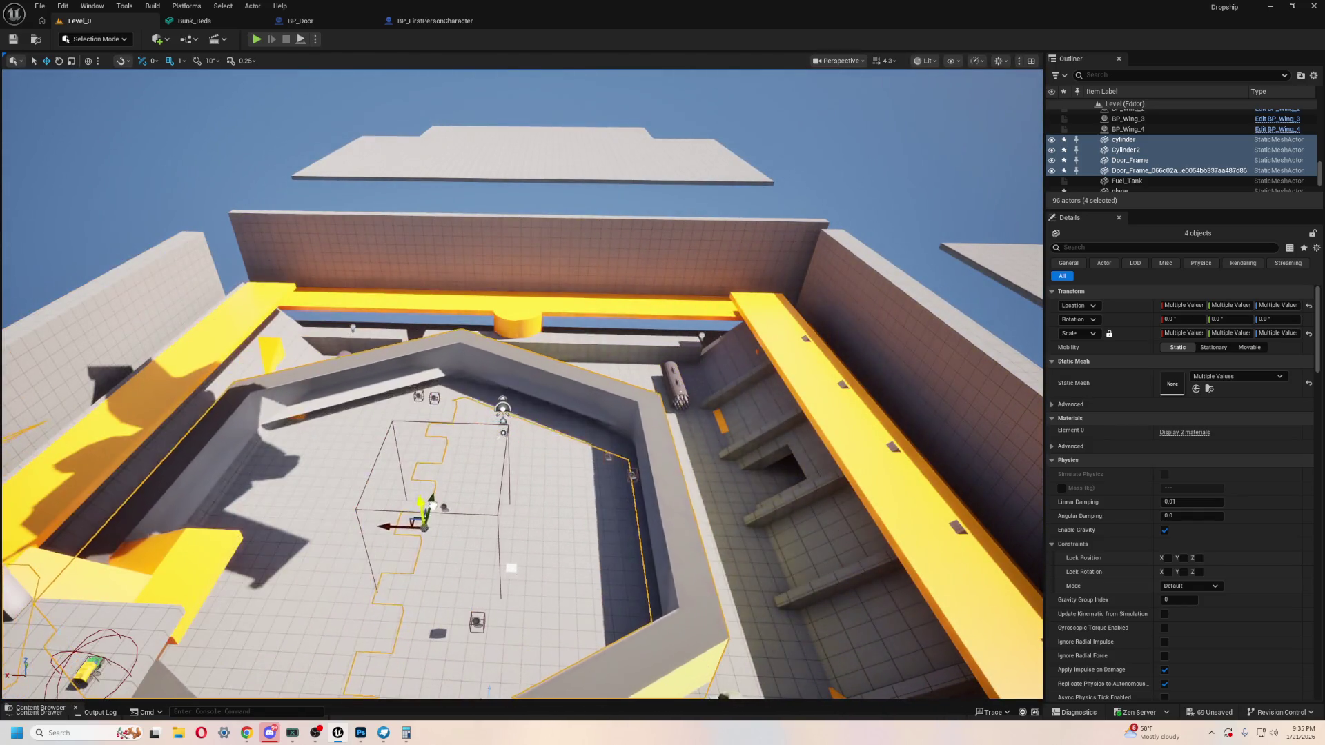
key("f")
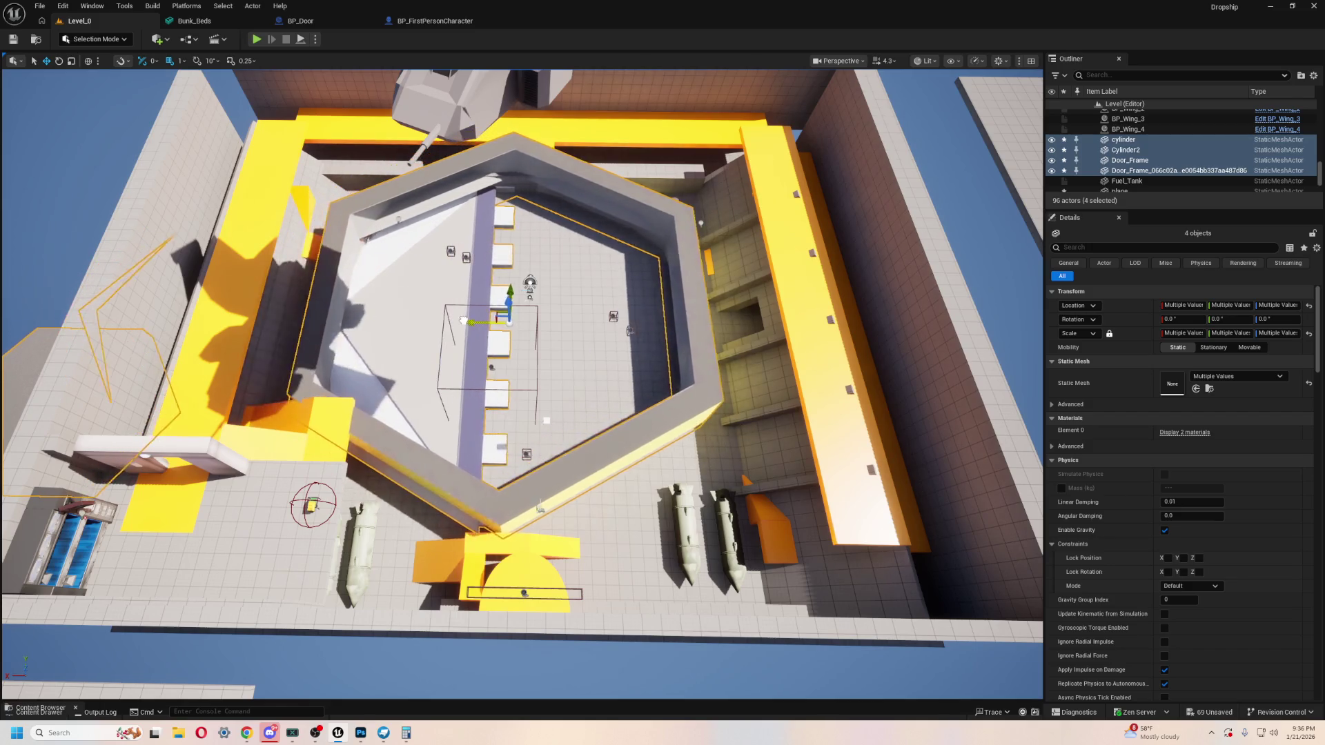
Step: Remove the extra Door_Frame copy, bringing the level down to 95 actors
scroll("down", 3)
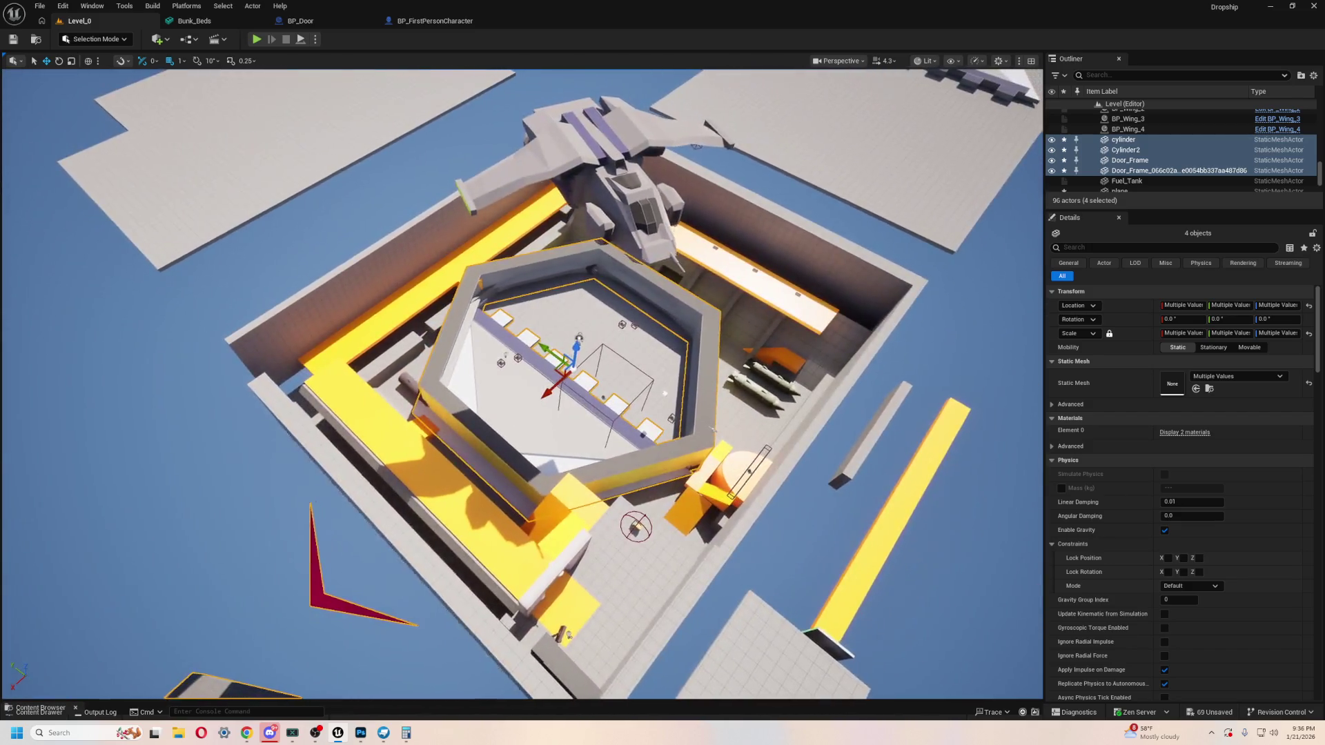
scroll("up", 3)
scroll("down", 3)
scroll("up", 3)
scroll("down", 3)
scroll("up", 3)
scroll("up", 3)
scroll("down", 3)
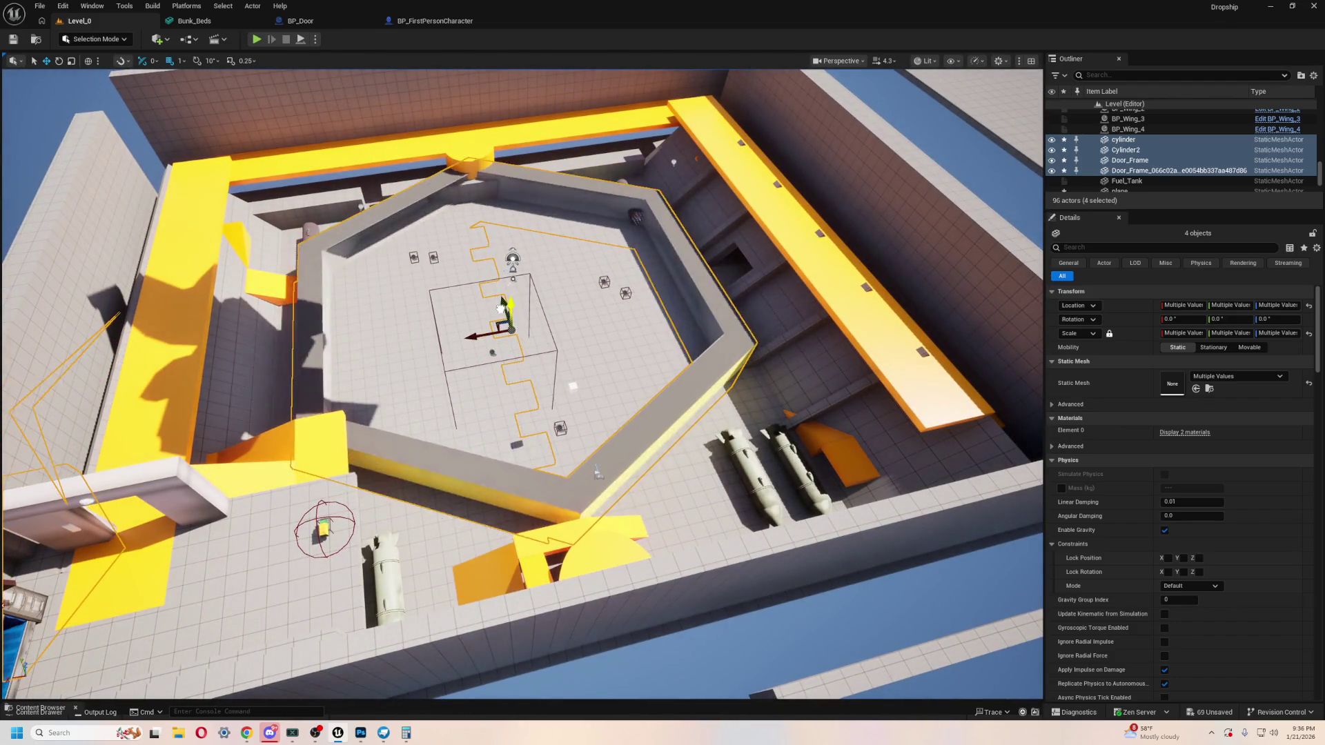
scroll("down", 3)
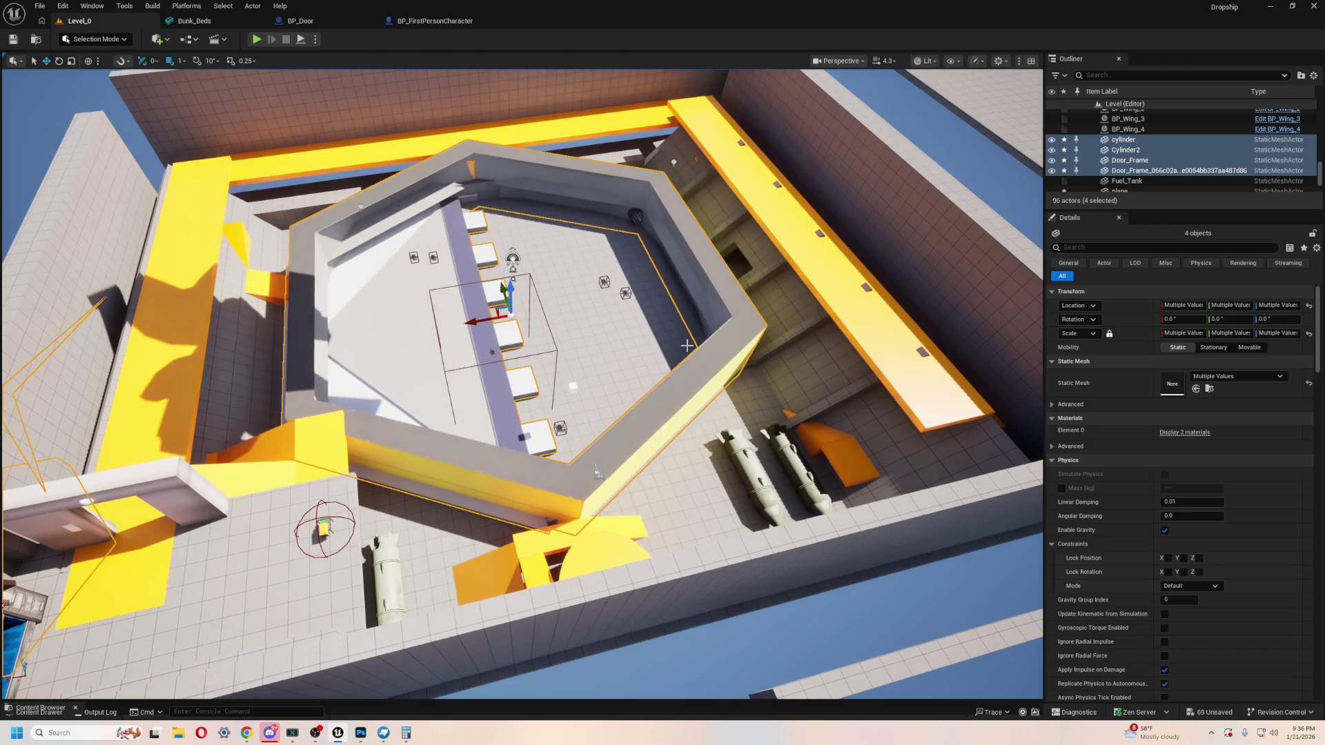
scroll("up", 3)
key("ctrl+z")
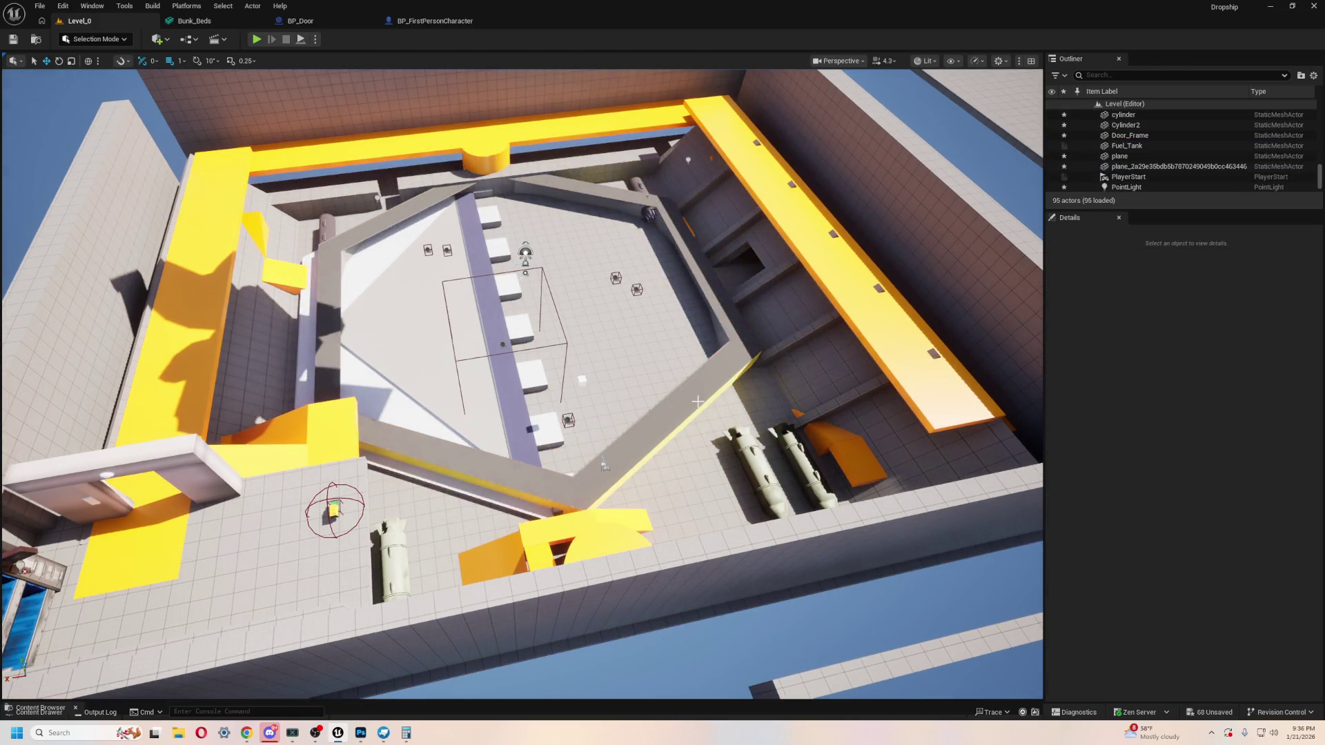
Step: Delete two more unwanted actors, including the SM_Ramp6 ramp
scroll("up", 3)
key("ctrl+z")
scroll("down", 3)
key("ctrl+z")
key("ctrl+z")
key("ctrl+z")
scroll("down", 3)
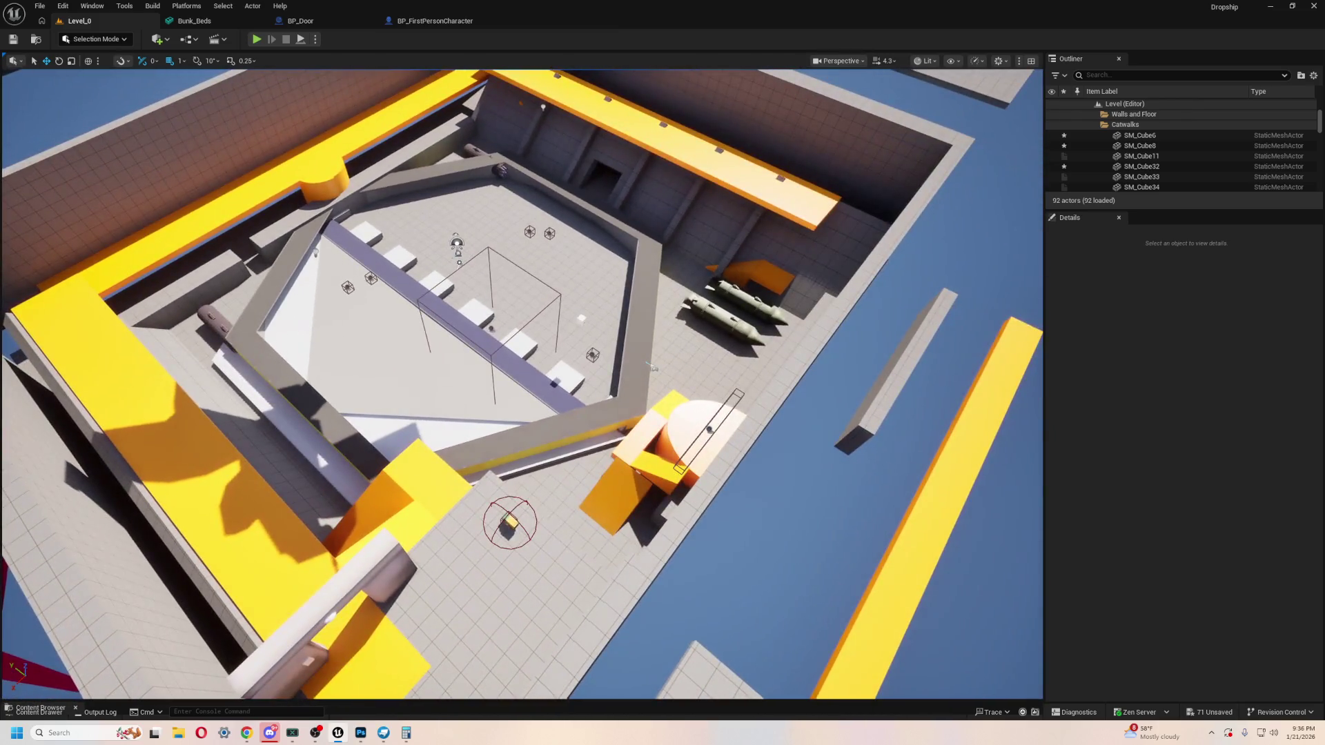
Step: Try lowering the Floor slab, then undo the move
left_click(485, 298)
left_click_drag(449, 269, 461, 342)
key("f")
key("ctrl+z")
Step: Slide the plane mesh along X into the hangar hexagon, to 634, 20, -60
left_click_drag(714, 410, 652, 345)
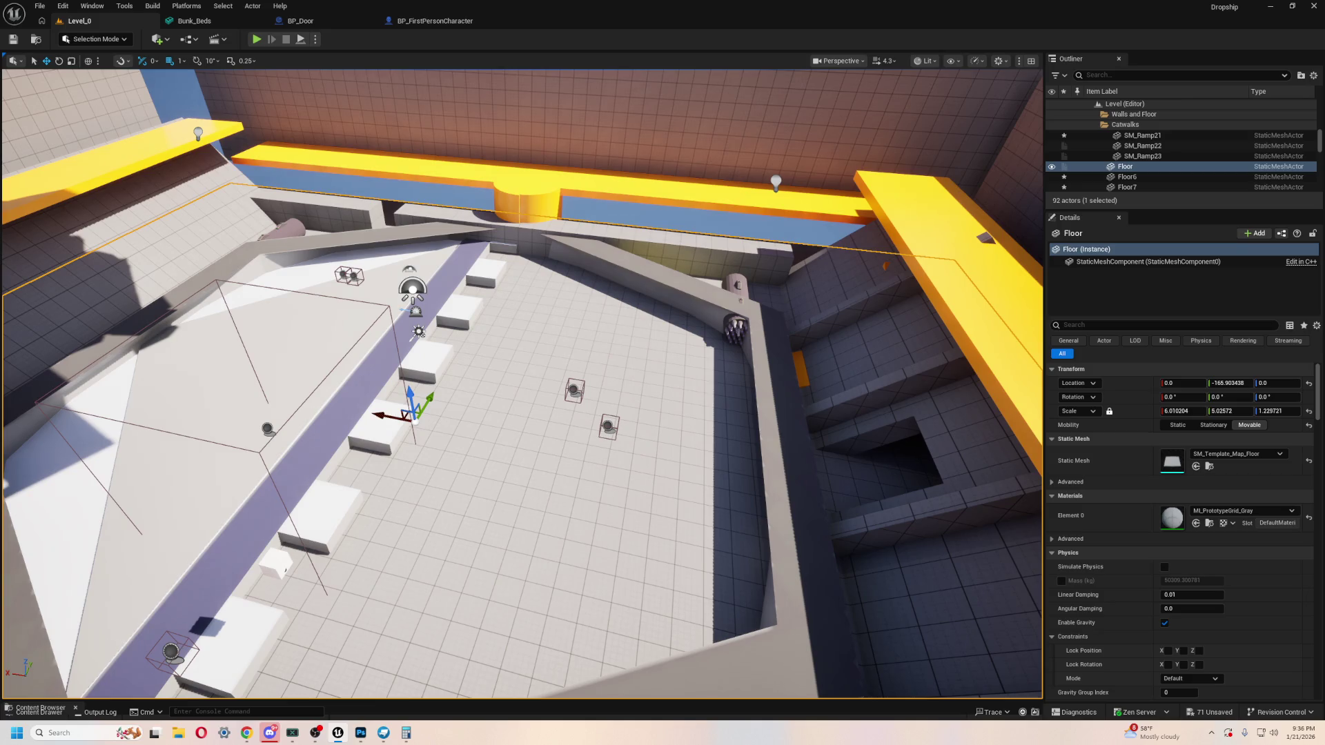
scroll("down", 3)
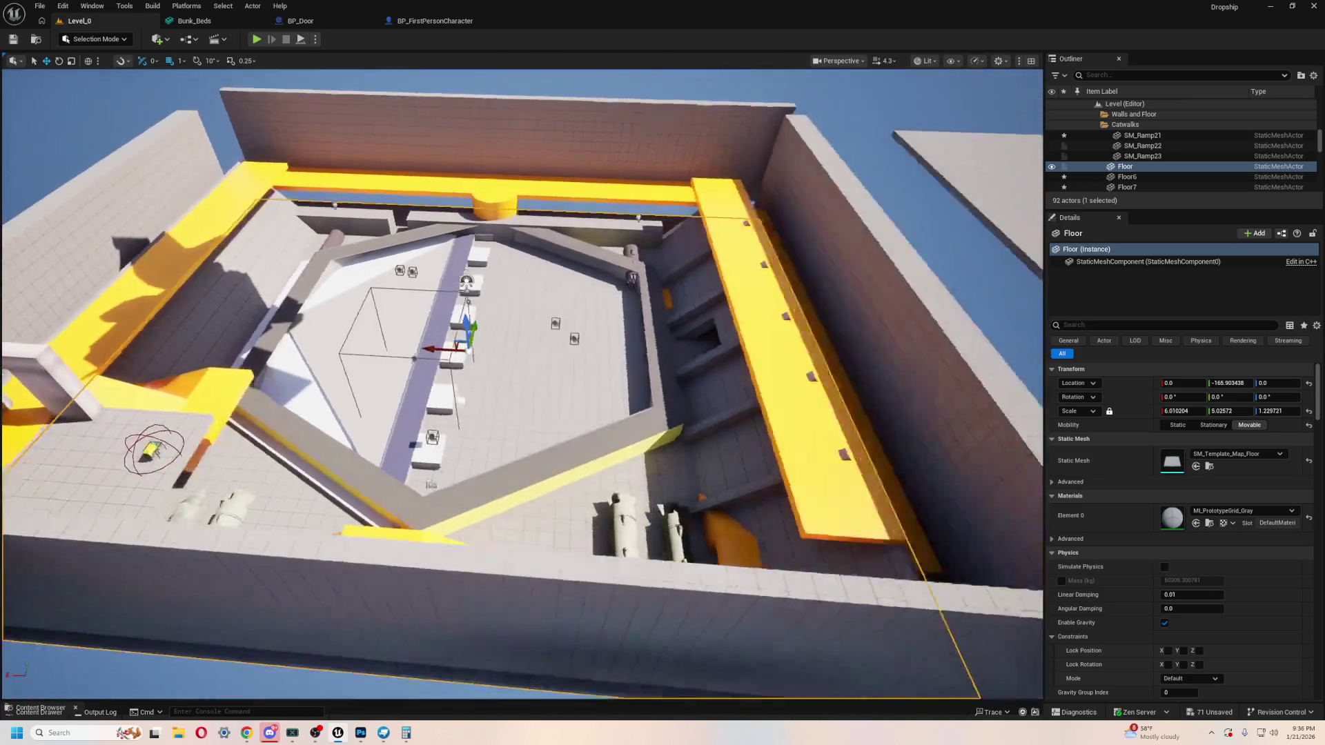
left_click(872, 320)
left_click_drag(752, 326, 276, 317)
left_click_drag(433, 342, 427, 420)
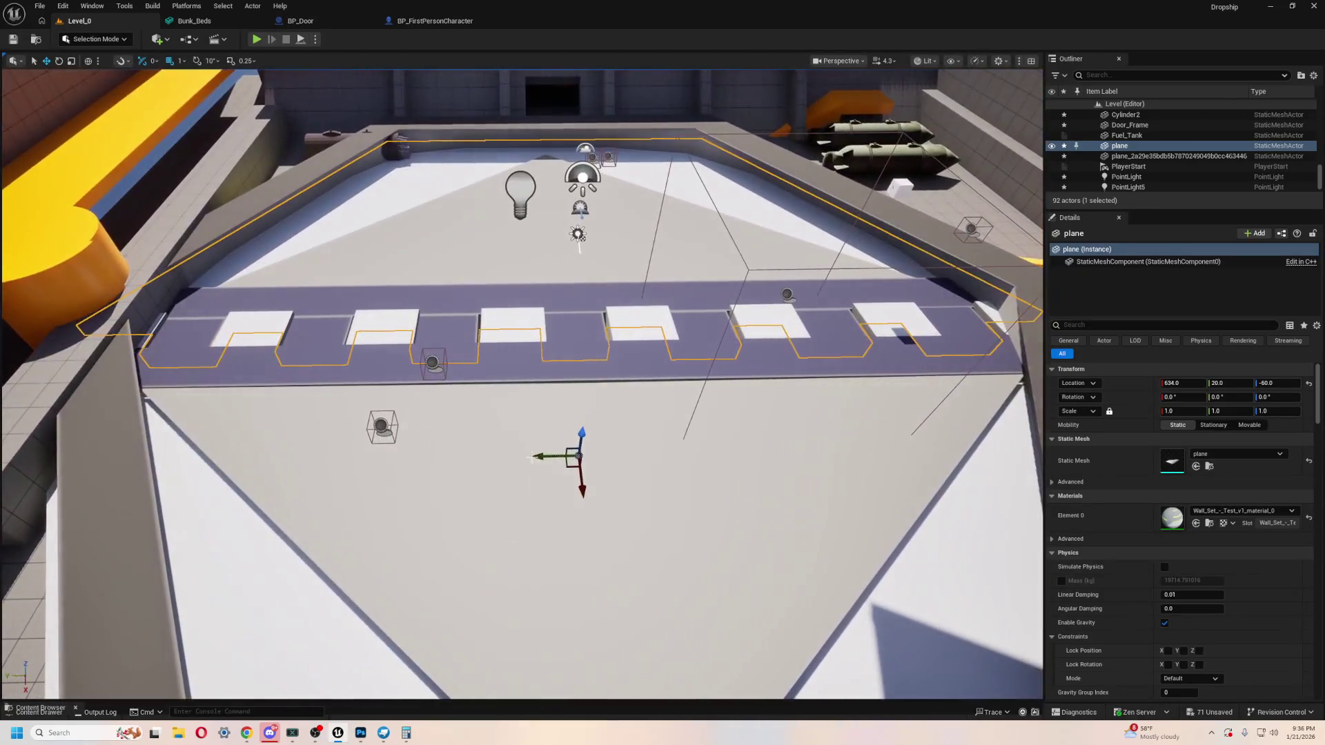
Step: Nudge the plane slightly along Y, then reselect only the original plane
left_click_drag(547, 458, 541, 456)
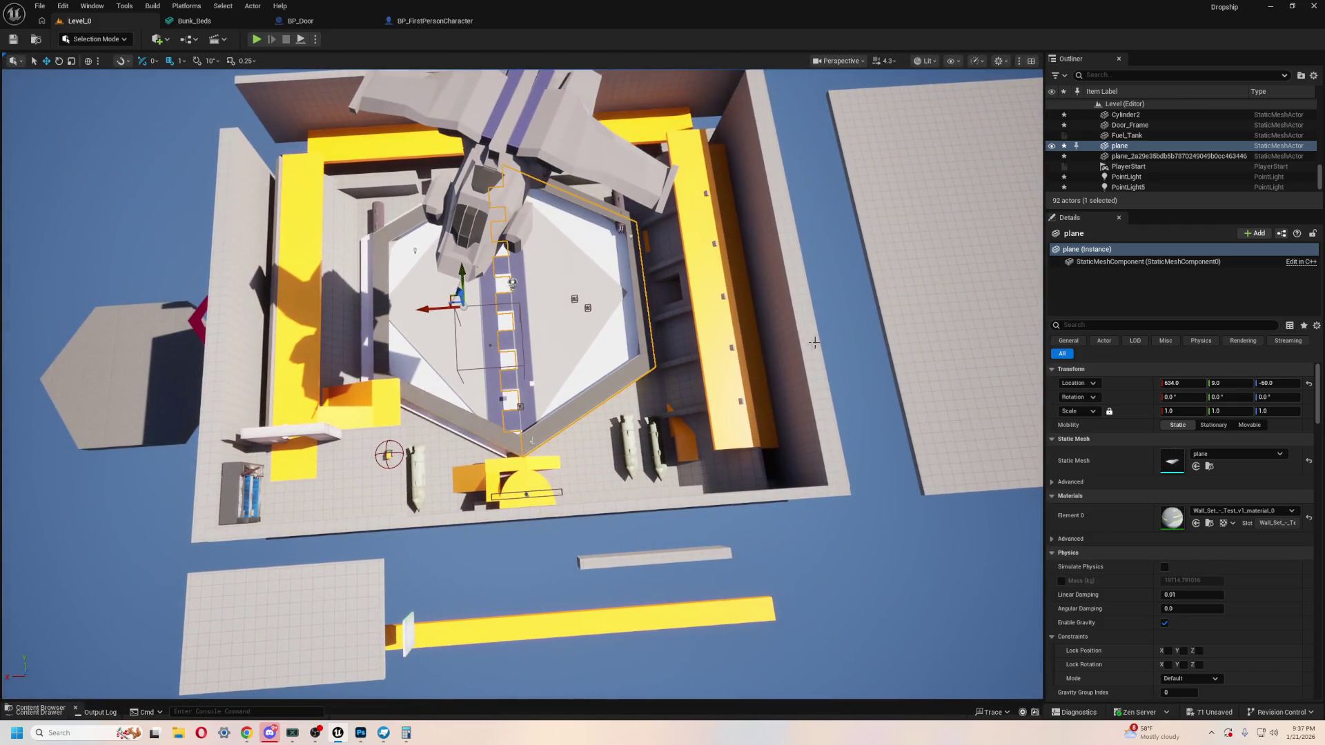
scroll("up", 3)
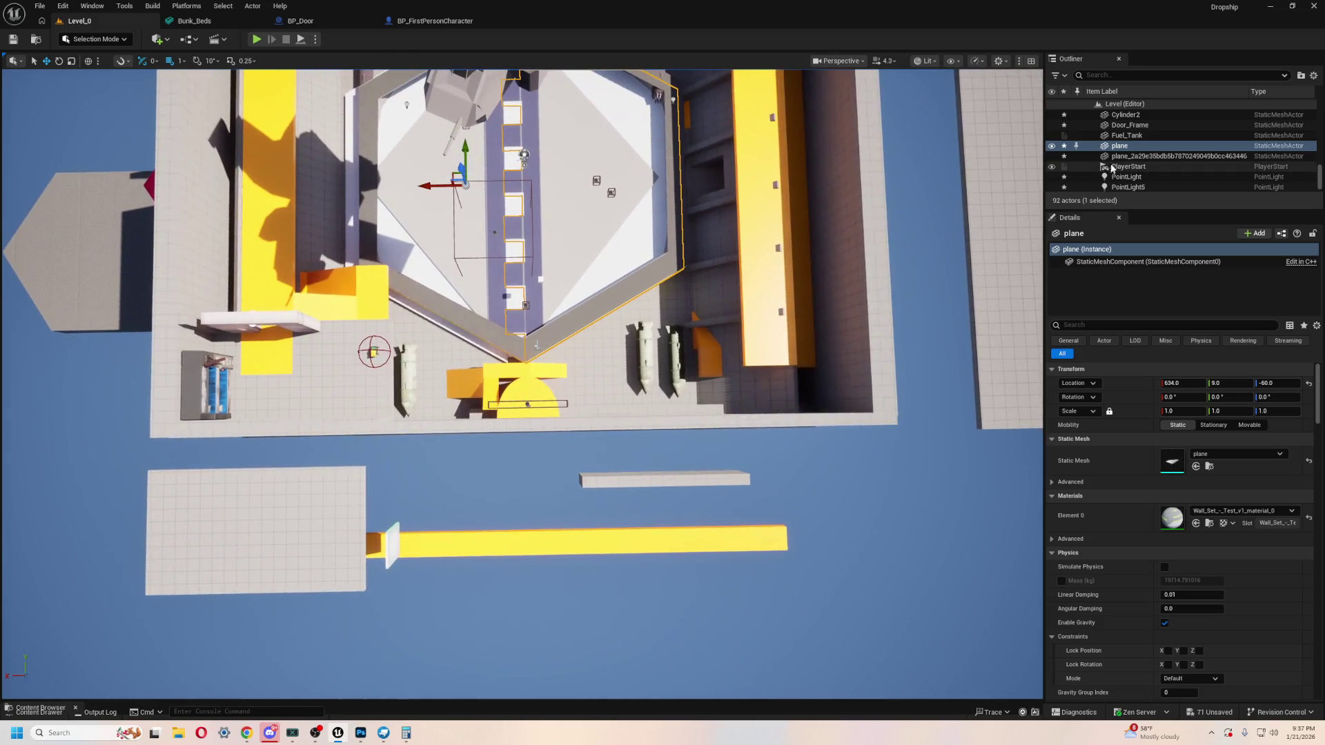
left_click(1150, 156)
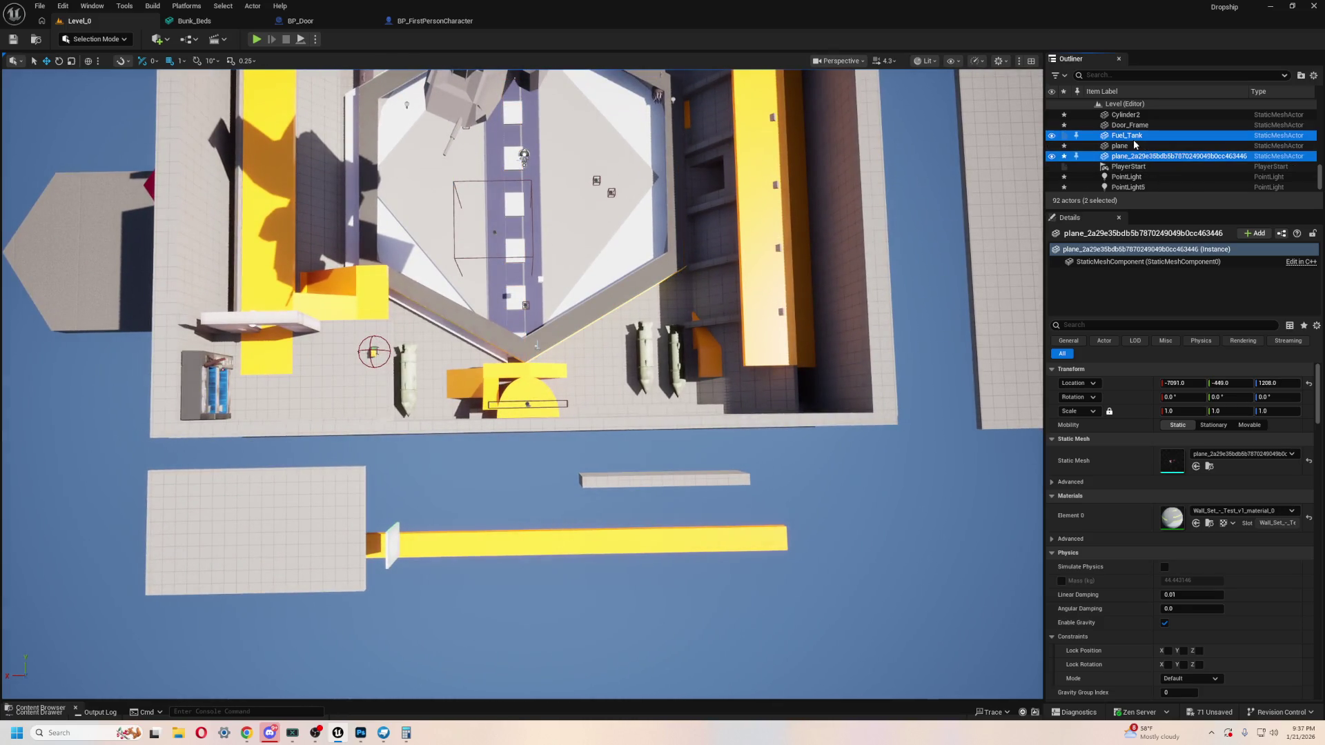
left_click(1132, 146)
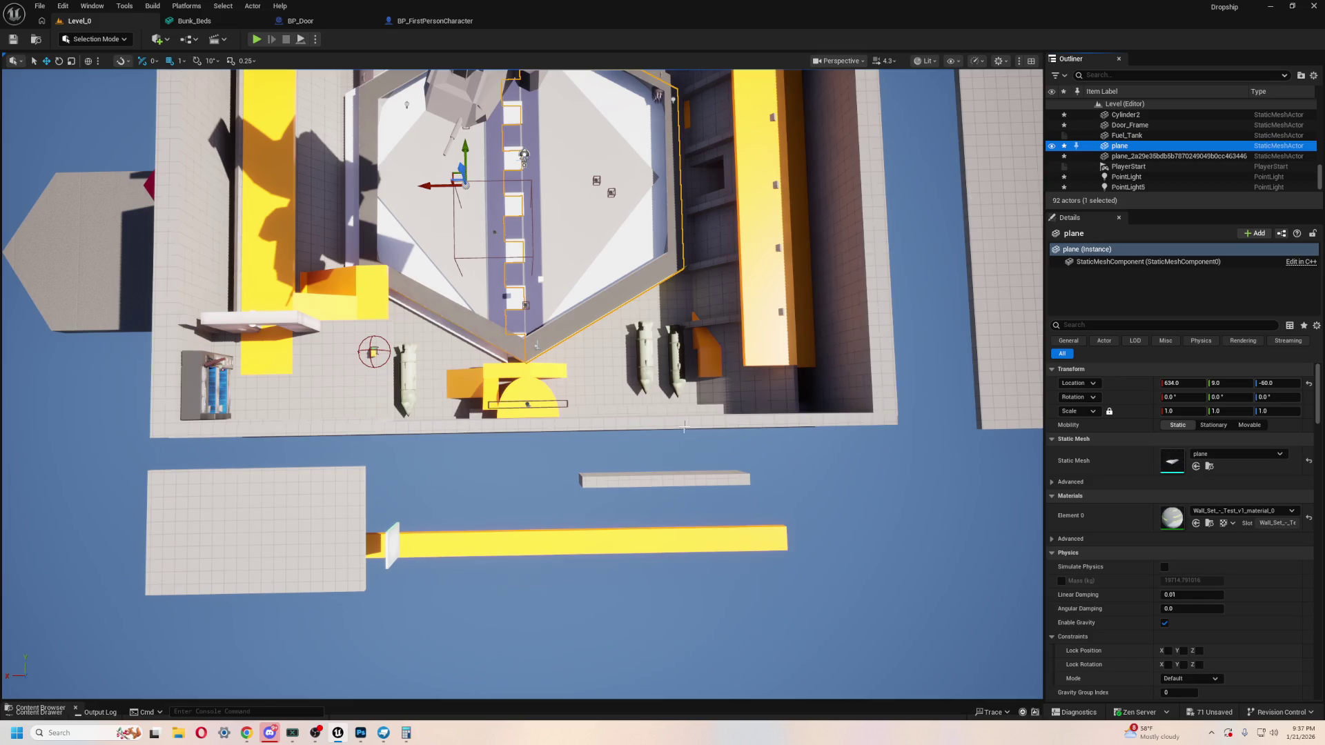
Step: Select the plane with the cylinder and Door_Frame and put them in a new Outliner folder
scroll("up", 3)
left_click_drag(536, 343, 552, 276)
left_click_drag(616, 364, 610, 365)
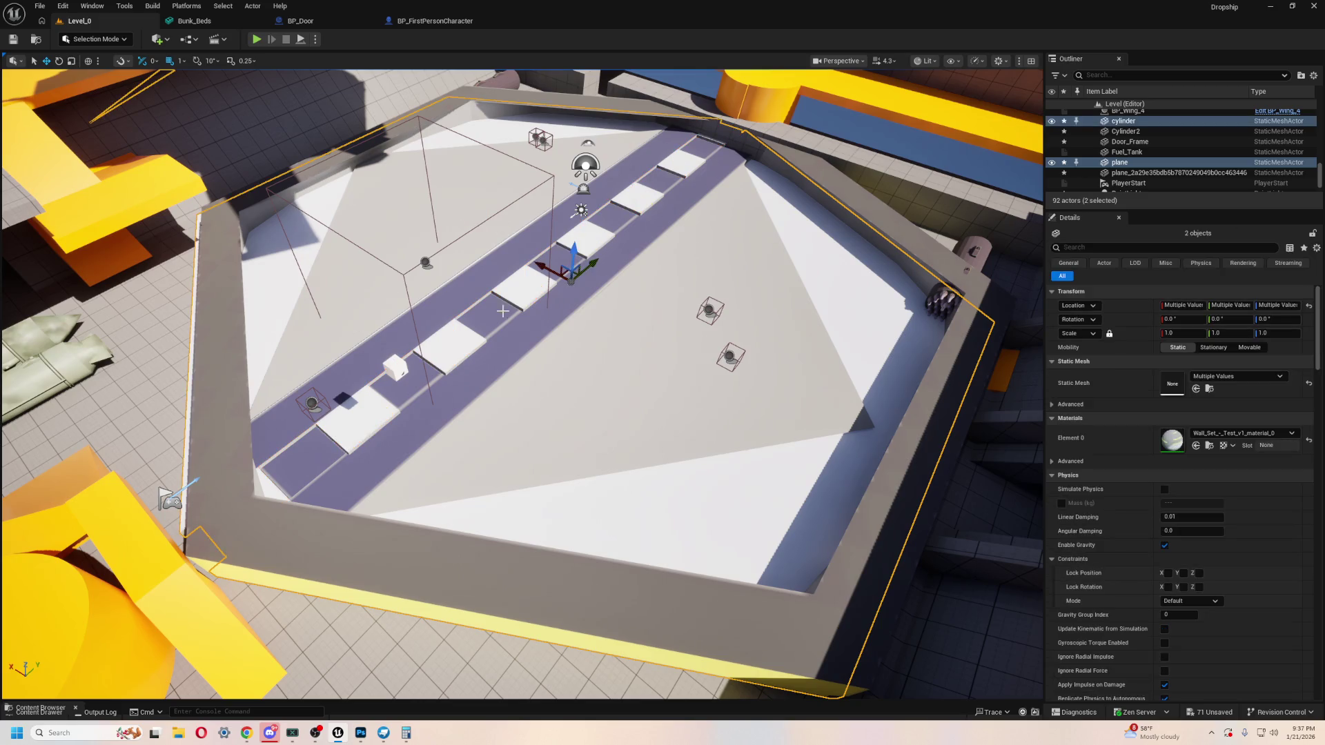
left_click(282, 362)
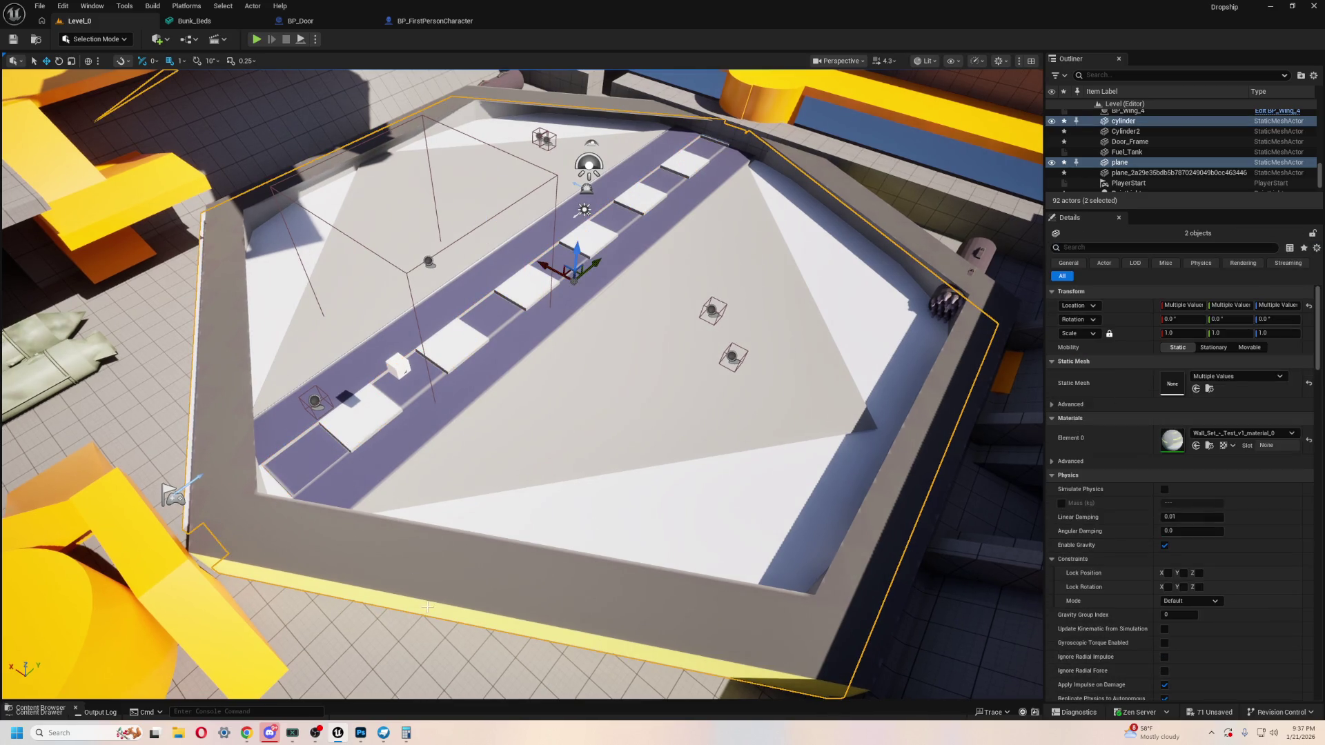
left_click(426, 607)
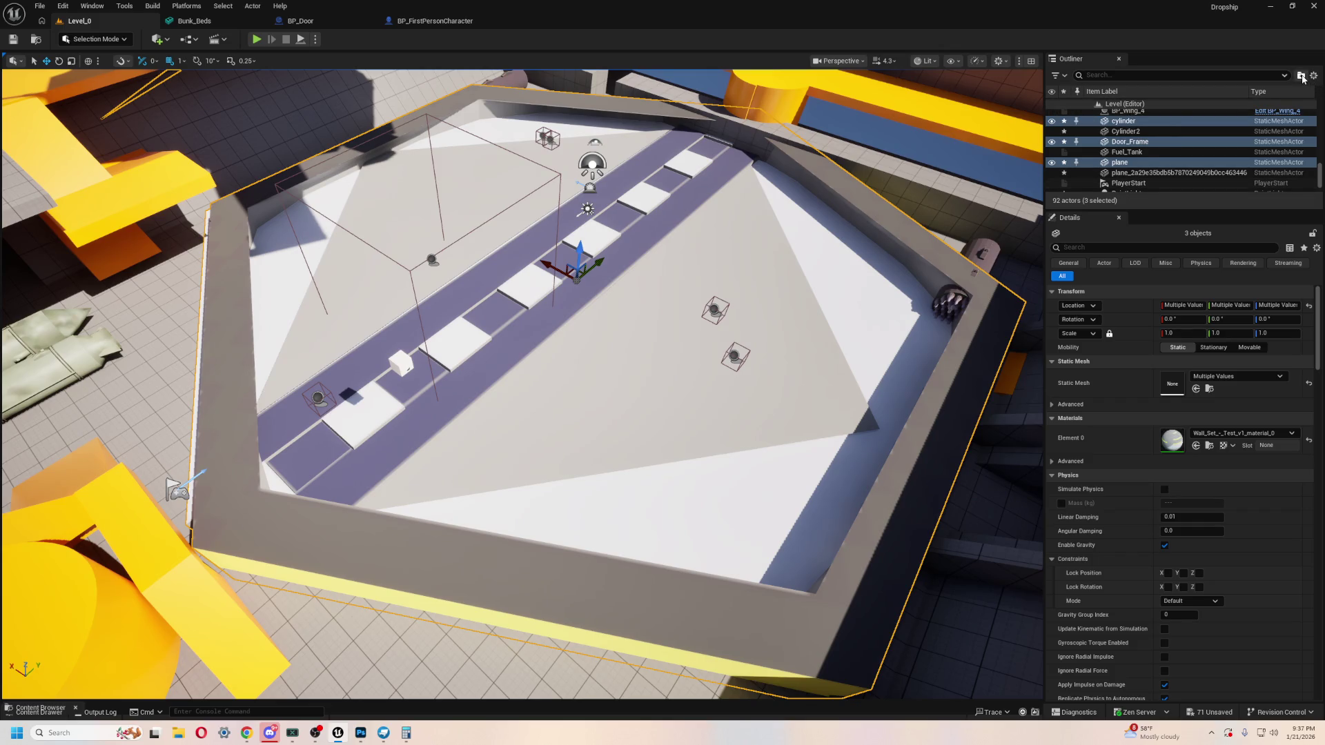
left_click(1302, 76)
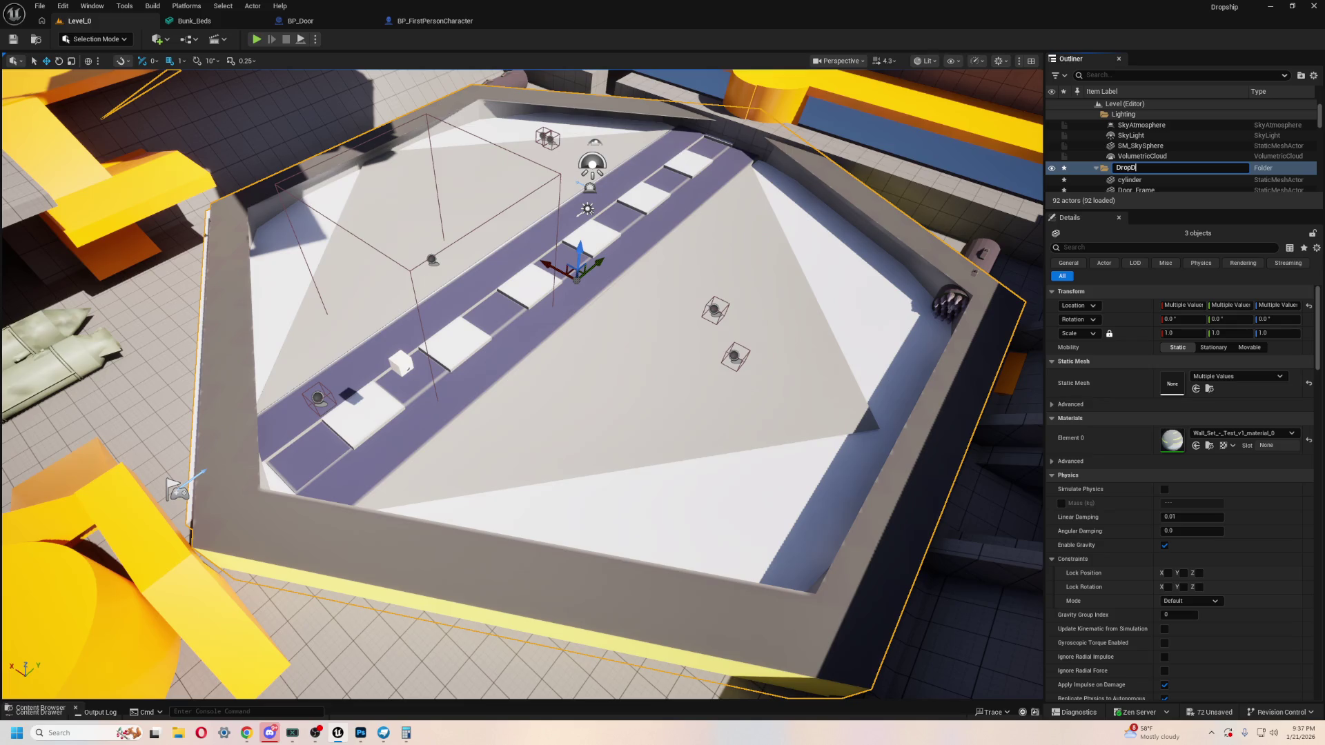
Step: Name the folder DropDoor and rotate its three pieces to about -66.66° around Z
type("oor")
key("Return")
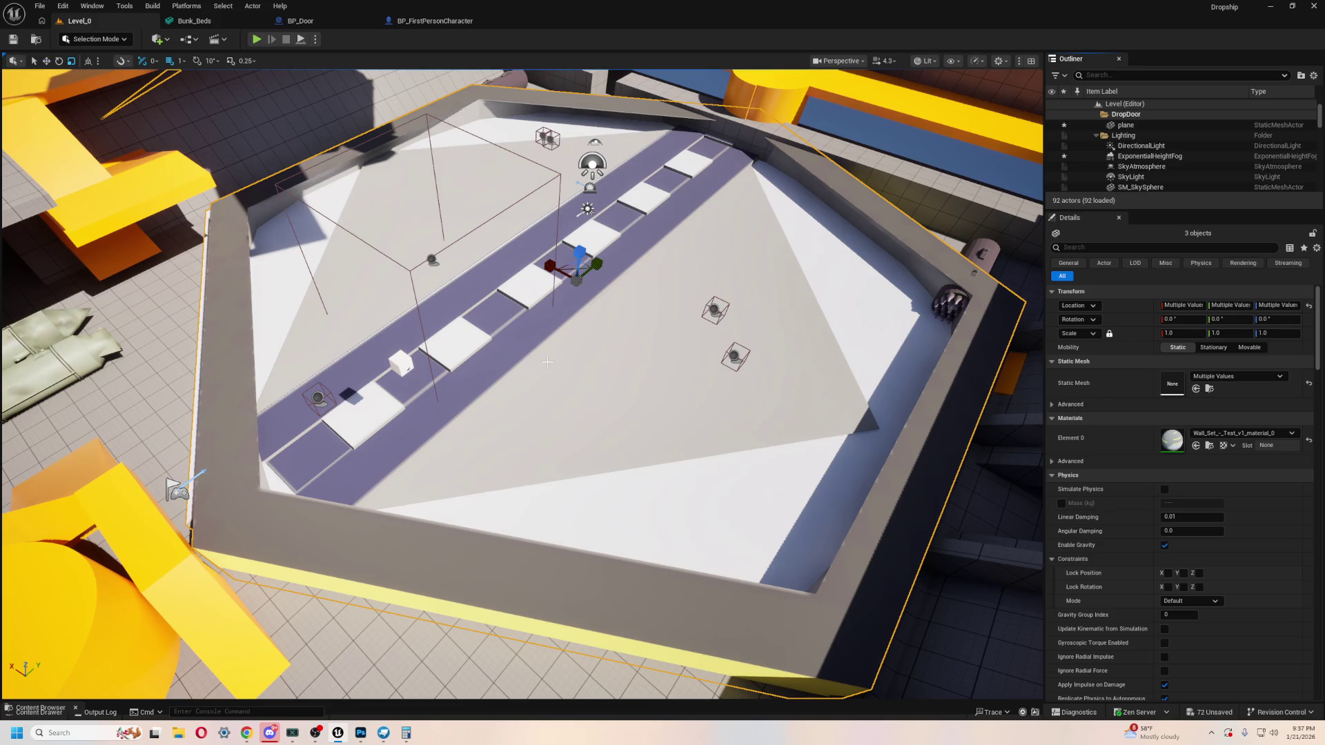
left_click_drag(575, 315, 514, 294)
key("f")
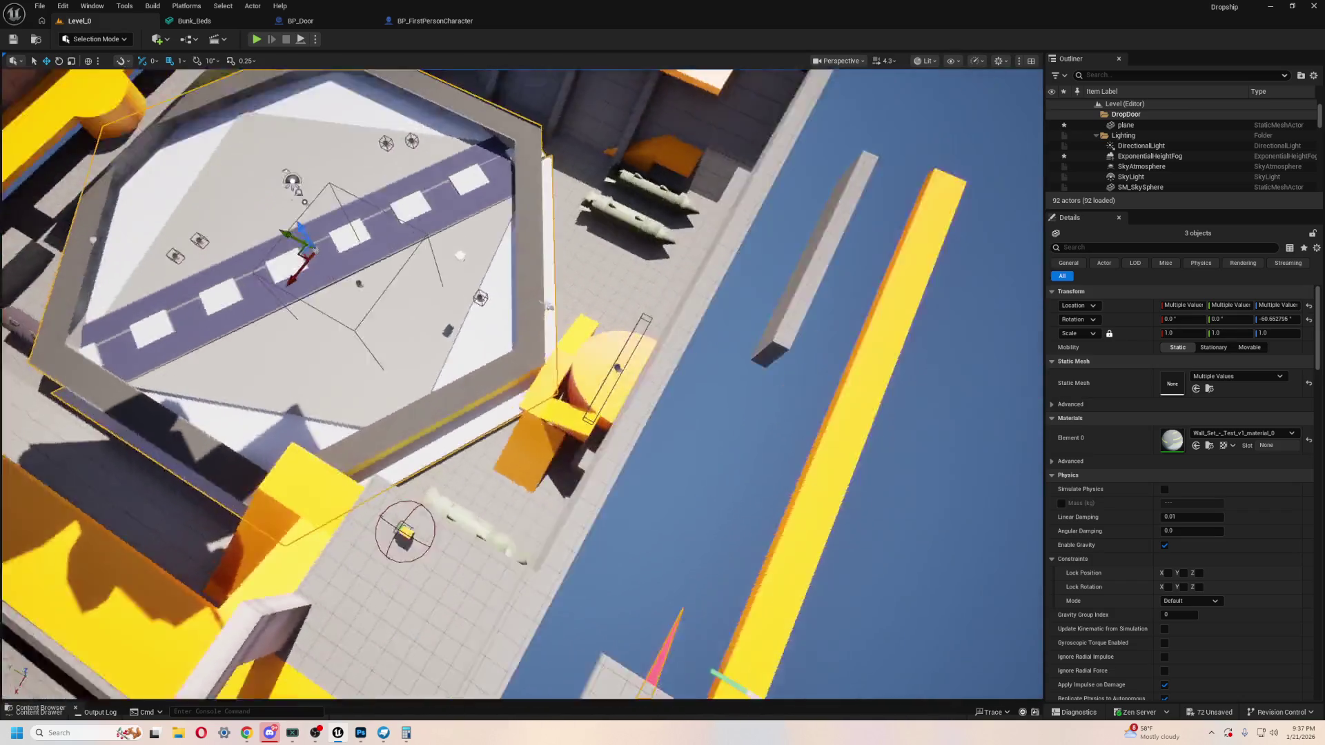
Step: Slide the DropDoor group along X and lower the dropship toward the hangar floor
left_click_drag(398, 373, 453, 373)
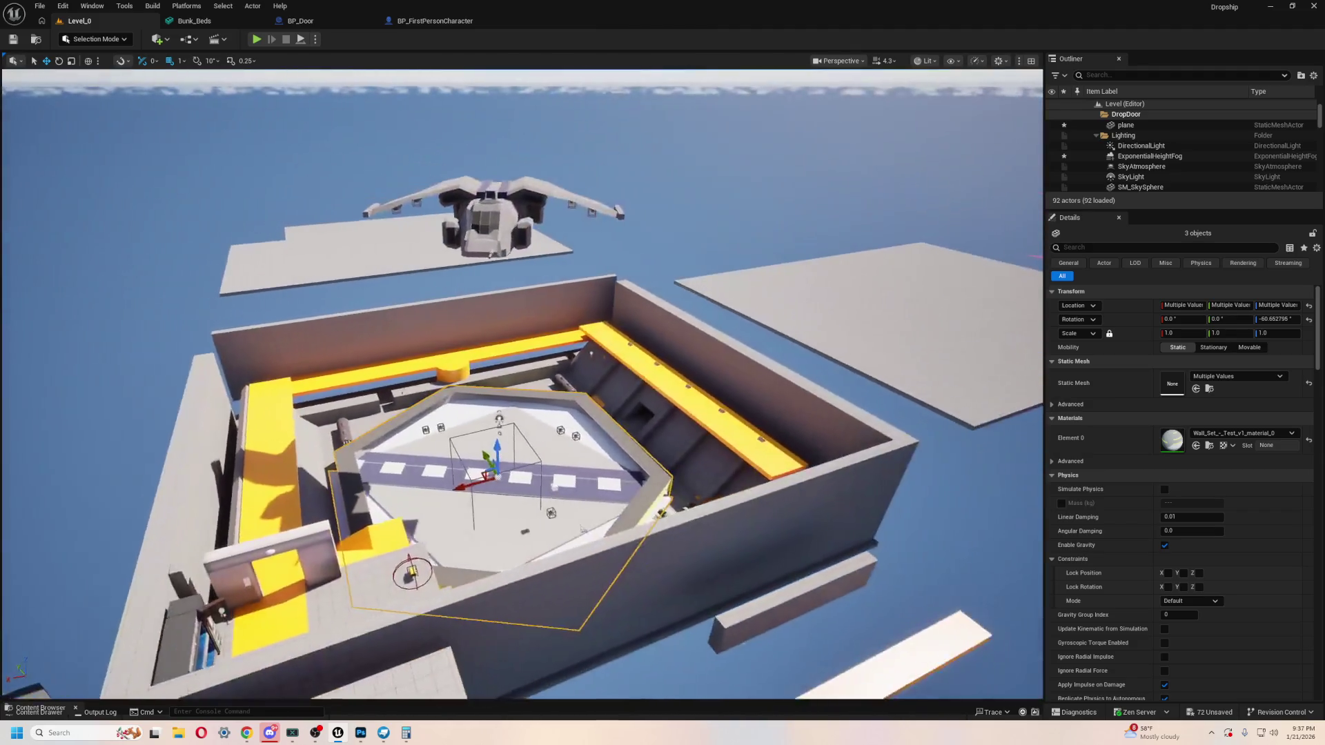
left_click(557, 192)
left_click_drag(554, 198, 556, 298)
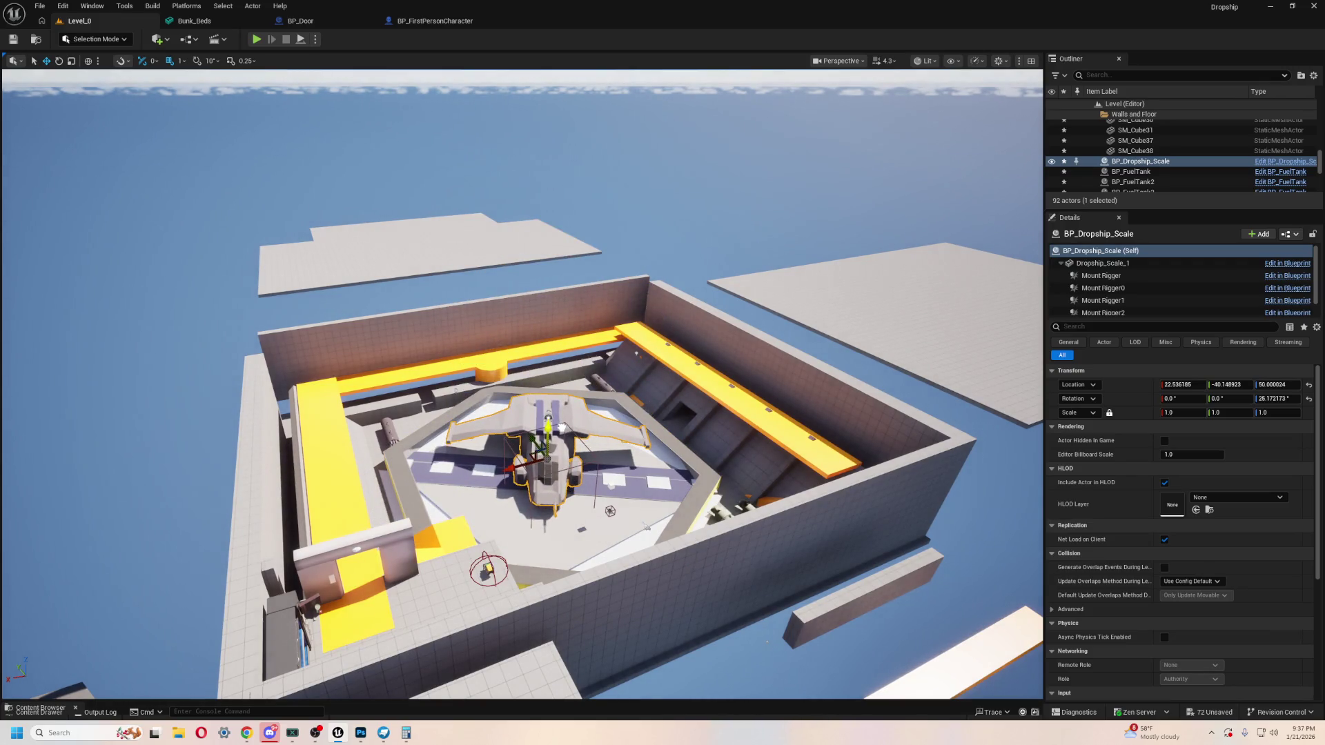
Step: Move the Floor8 and Floor7 slabs over the hangar to roof it
left_click(414, 241)
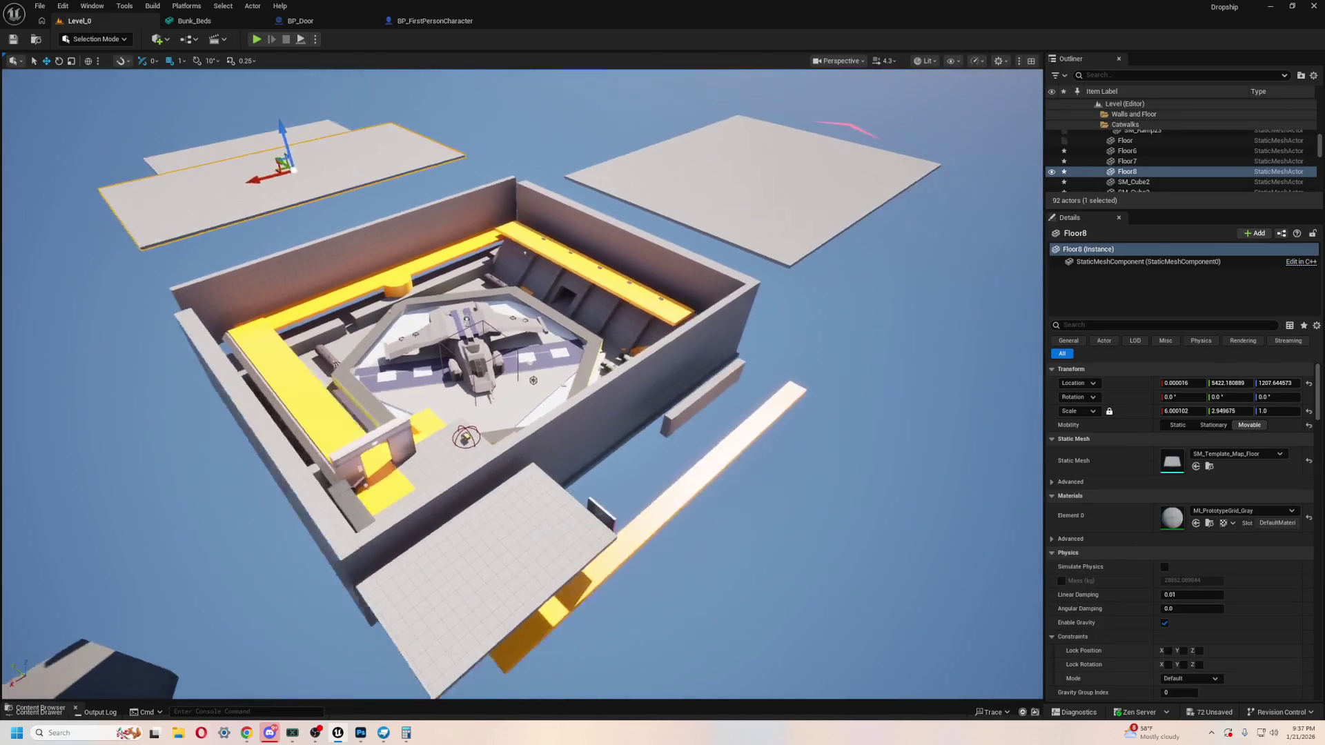
left_click_drag(318, 167, 234, 172)
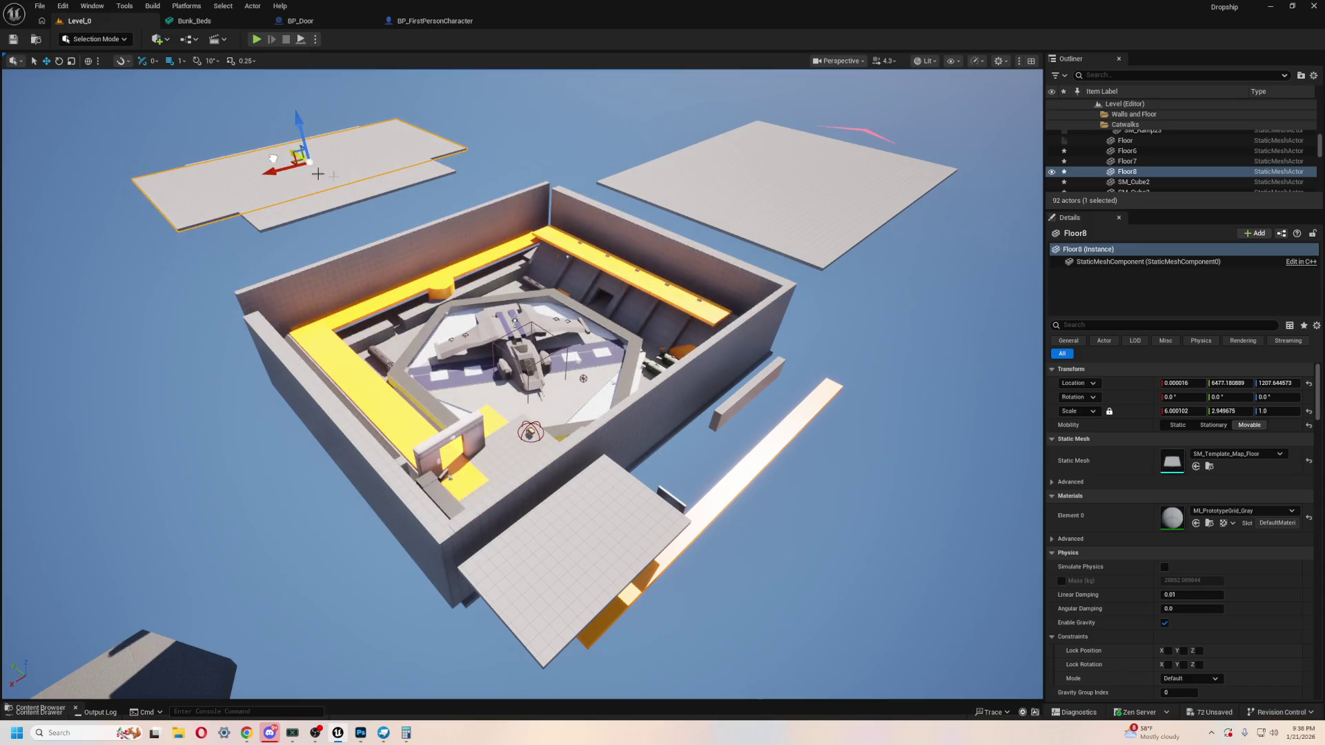
left_click(735, 207)
left_click_drag(746, 190, 544, 312)
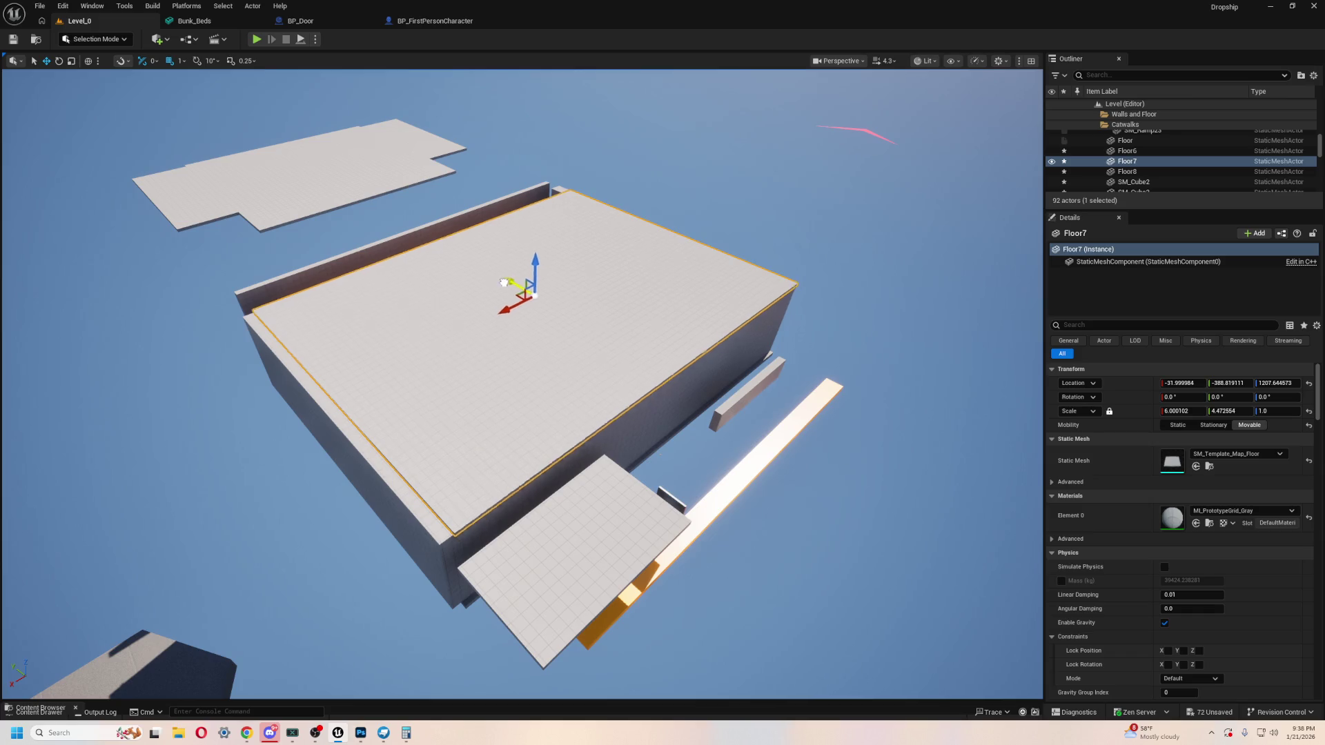
key("w")
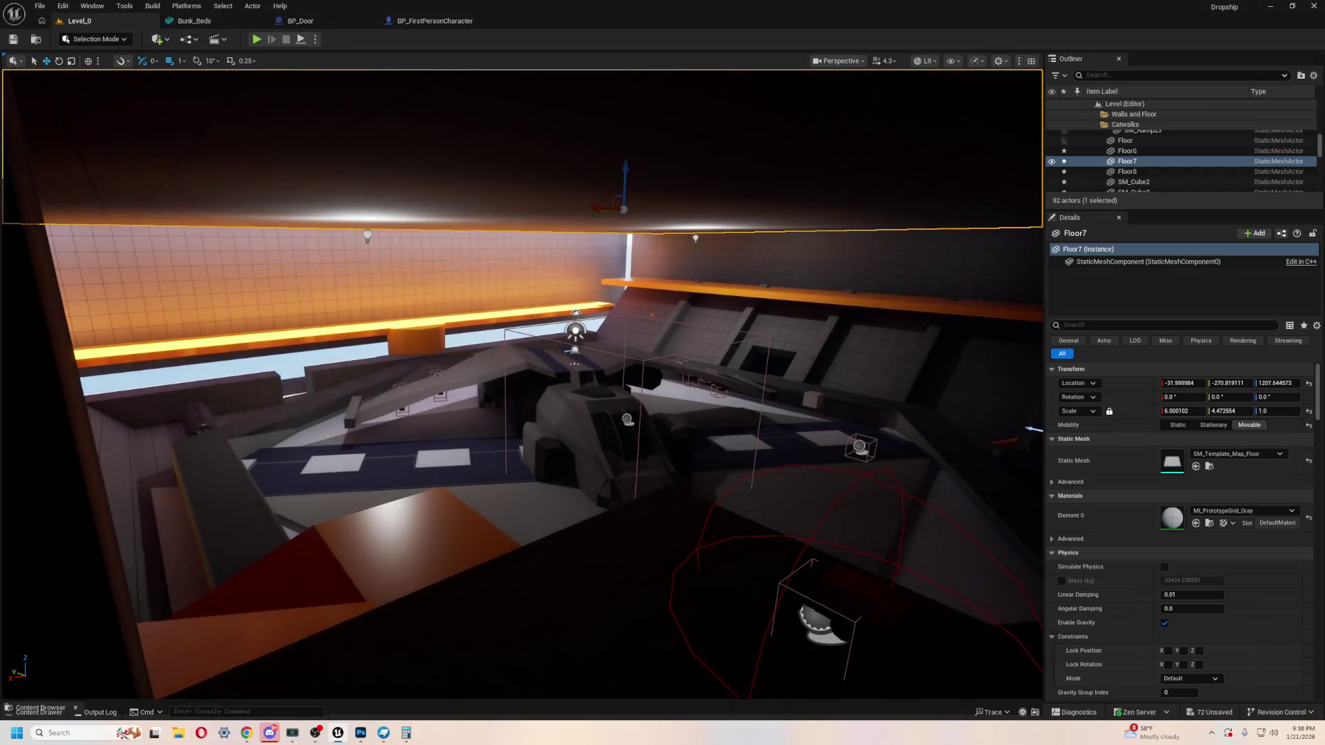
Step: Slide the SM_Cube19 wall along Y and start a Play In Editor playtest
left_click(388, 305)
left_click_drag(595, 311, 632, 318)
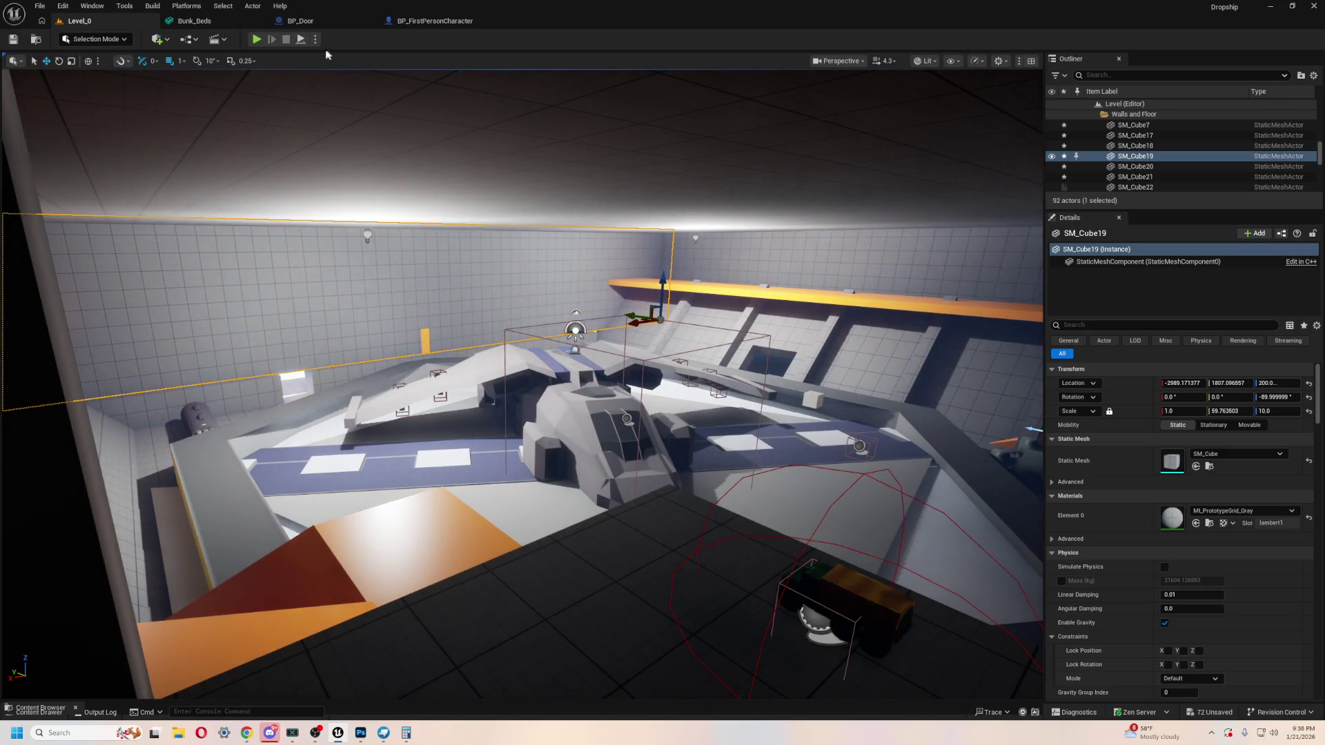
left_click(254, 39)
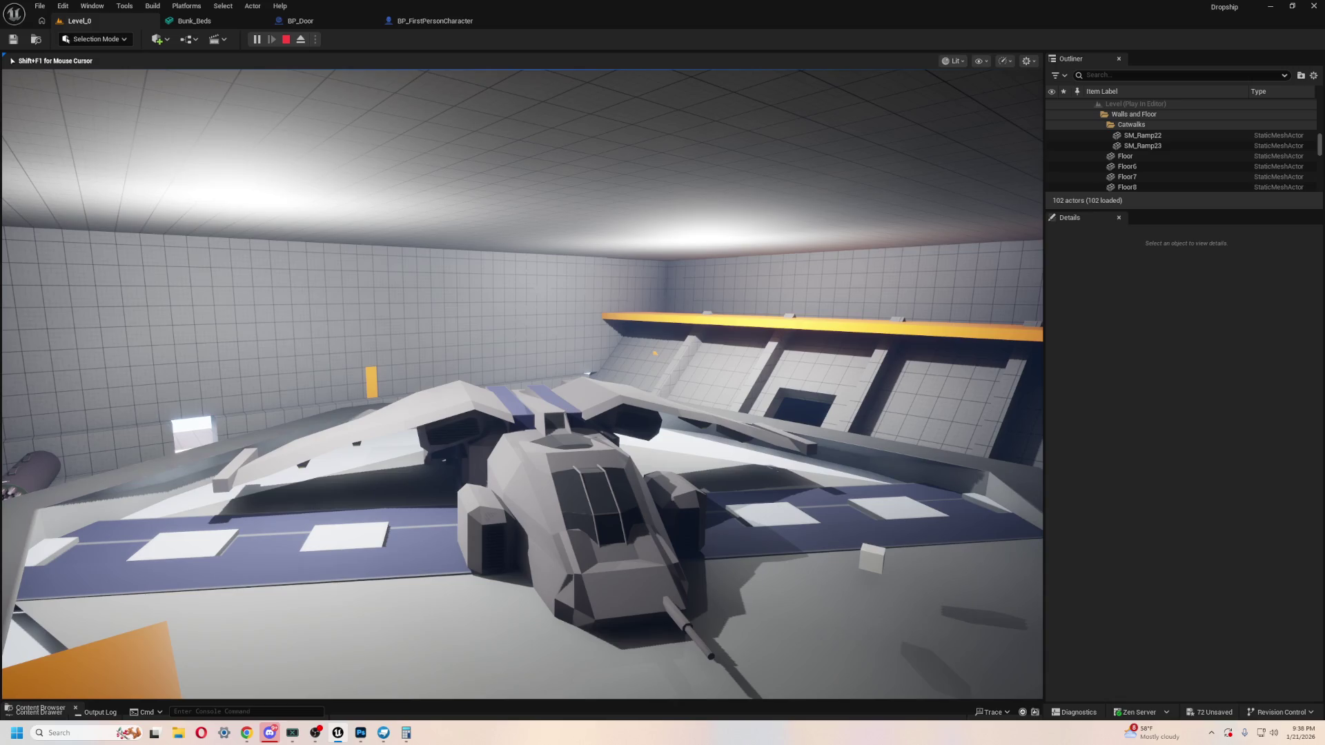
Step: Walk past the ramps and off the ledge to view the dropship, then stop the playtest
key("w")
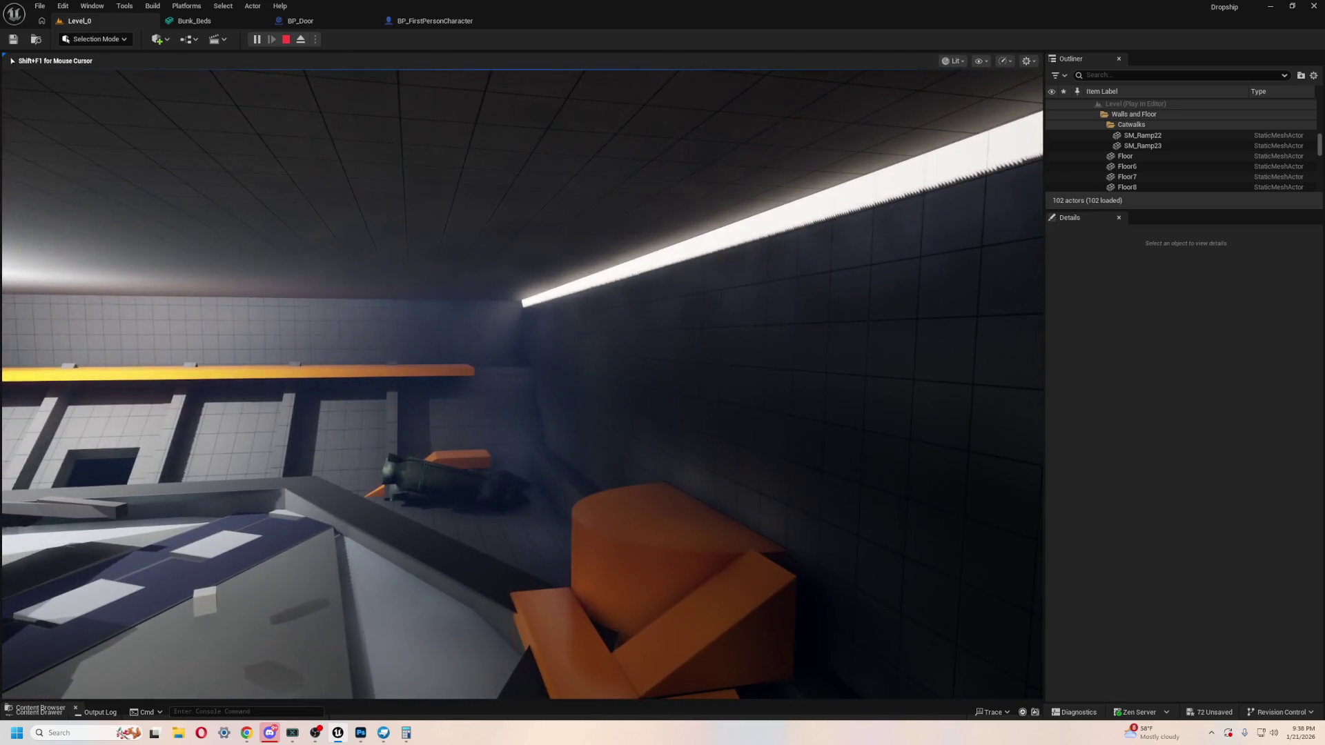
key("w")
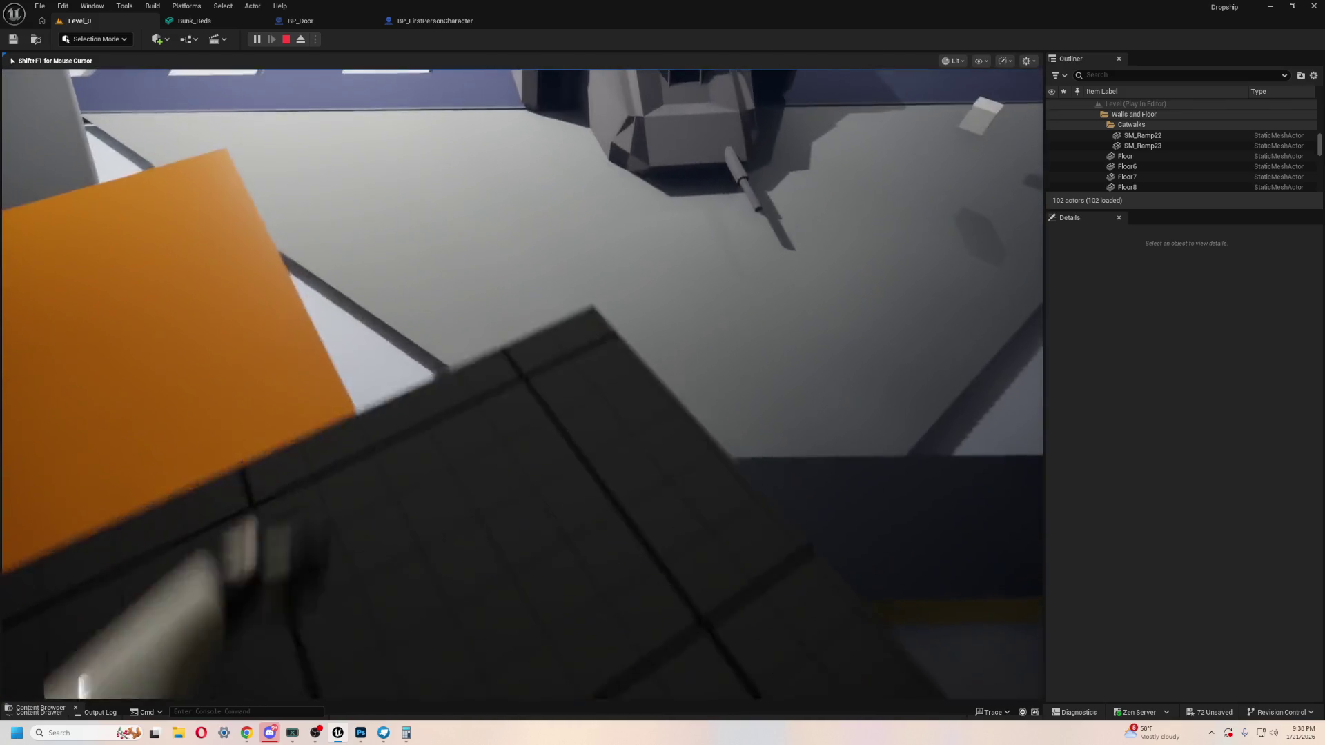
key("w")
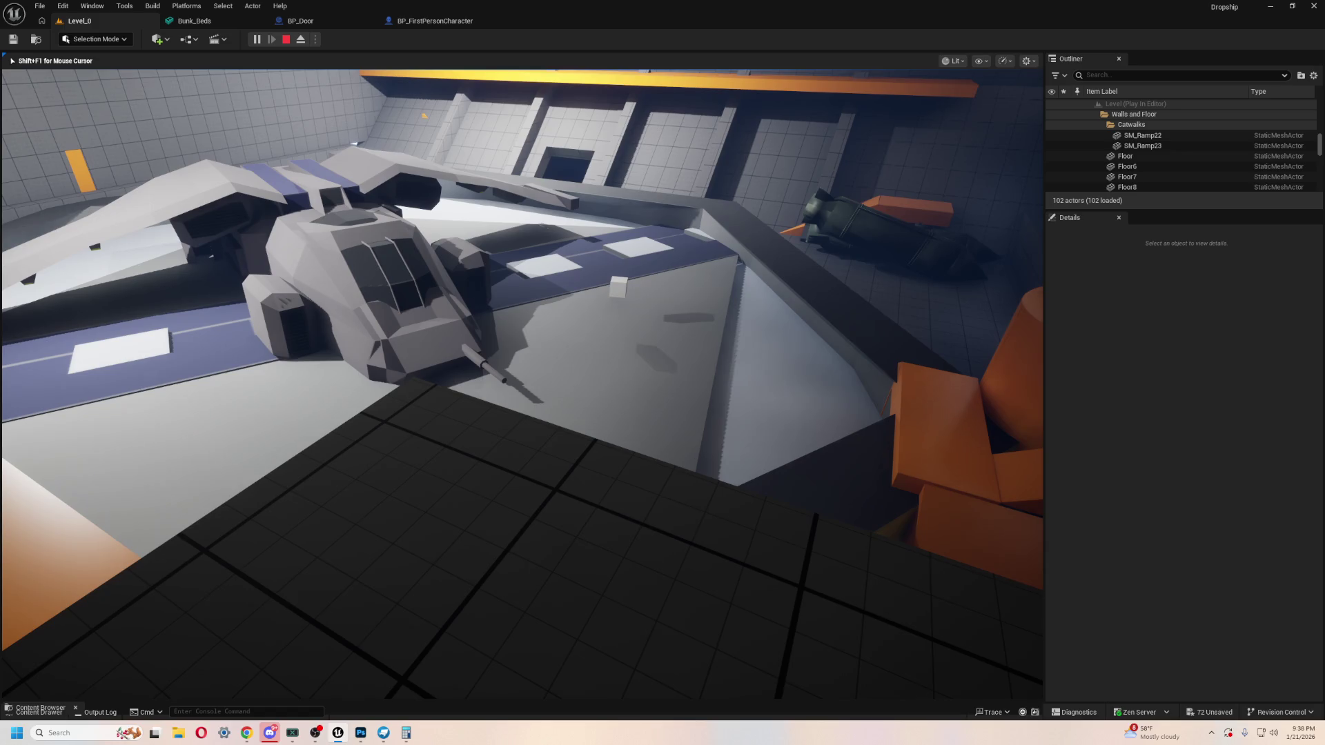
key("w")
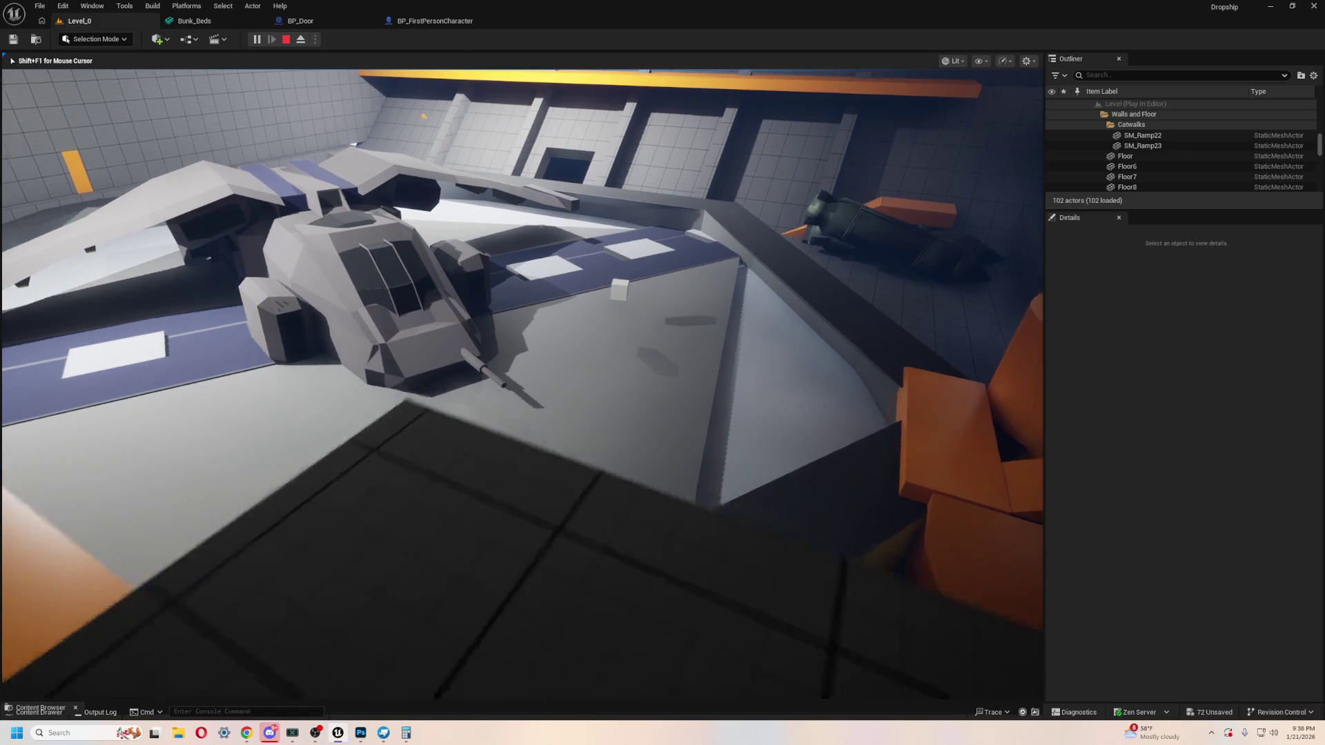
key("w")
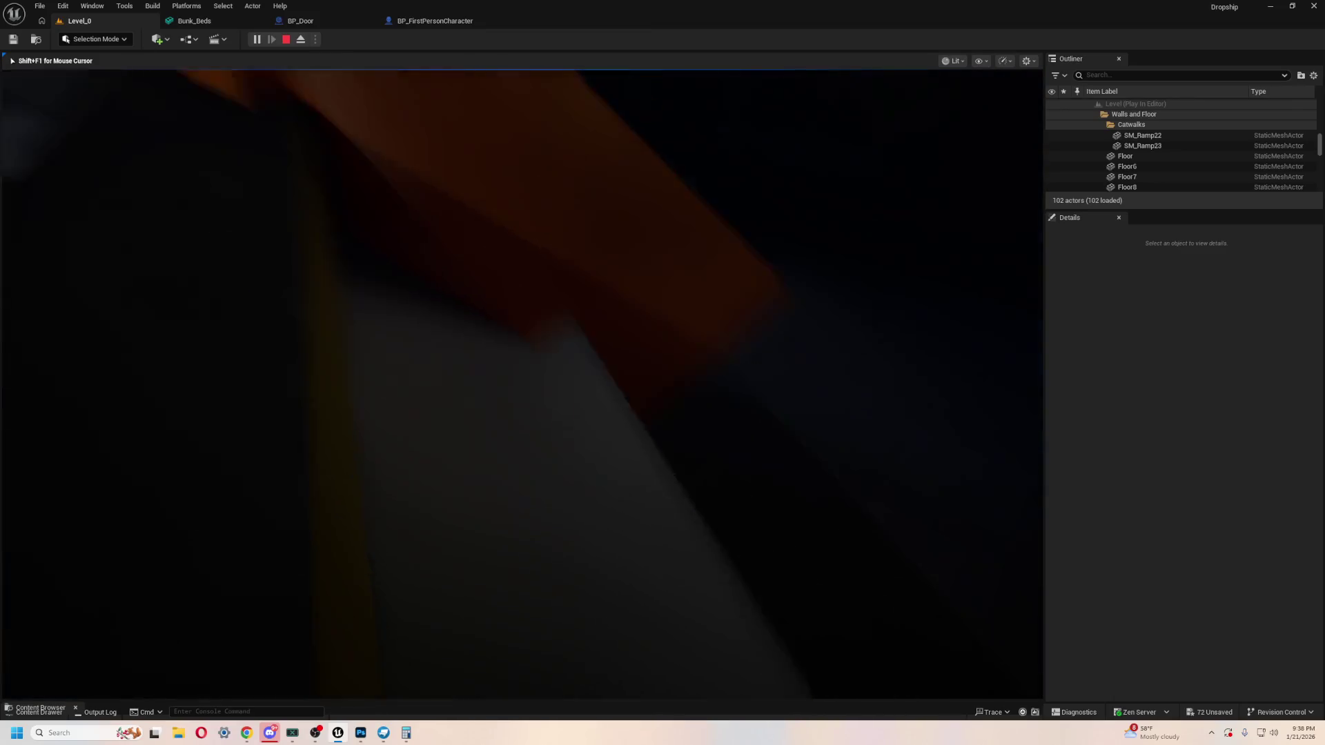
key("w")
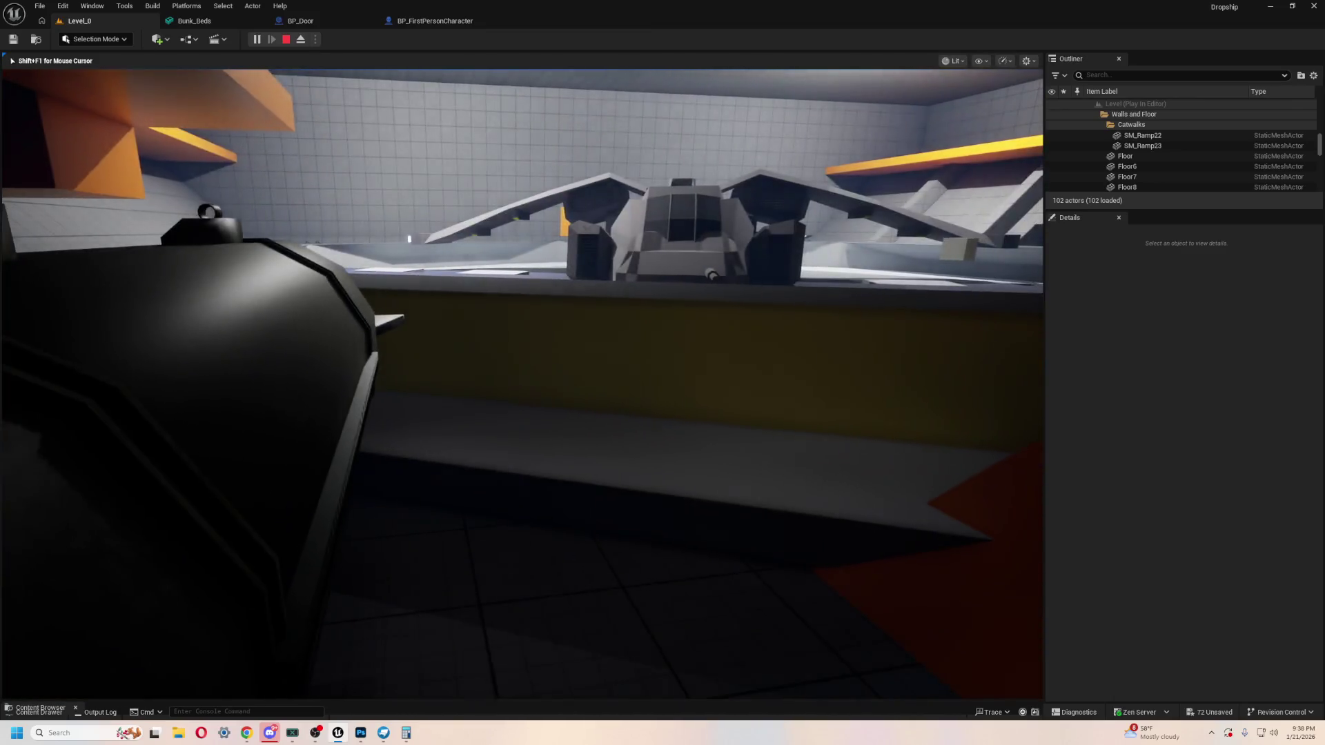
key("w")
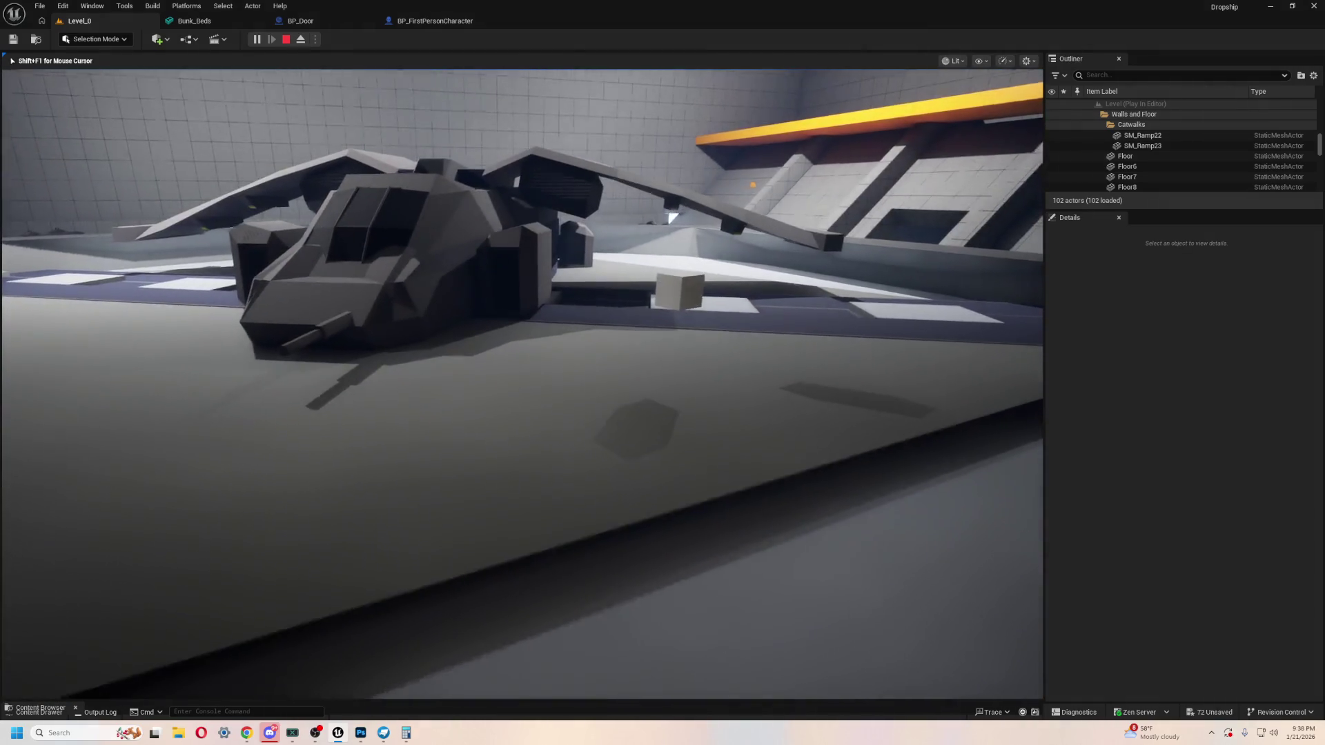
key("Escape")
Step: Select the BP_Dropship_Scale dropship and start a new playtest
left_click_drag(463, 311, 510, 262)
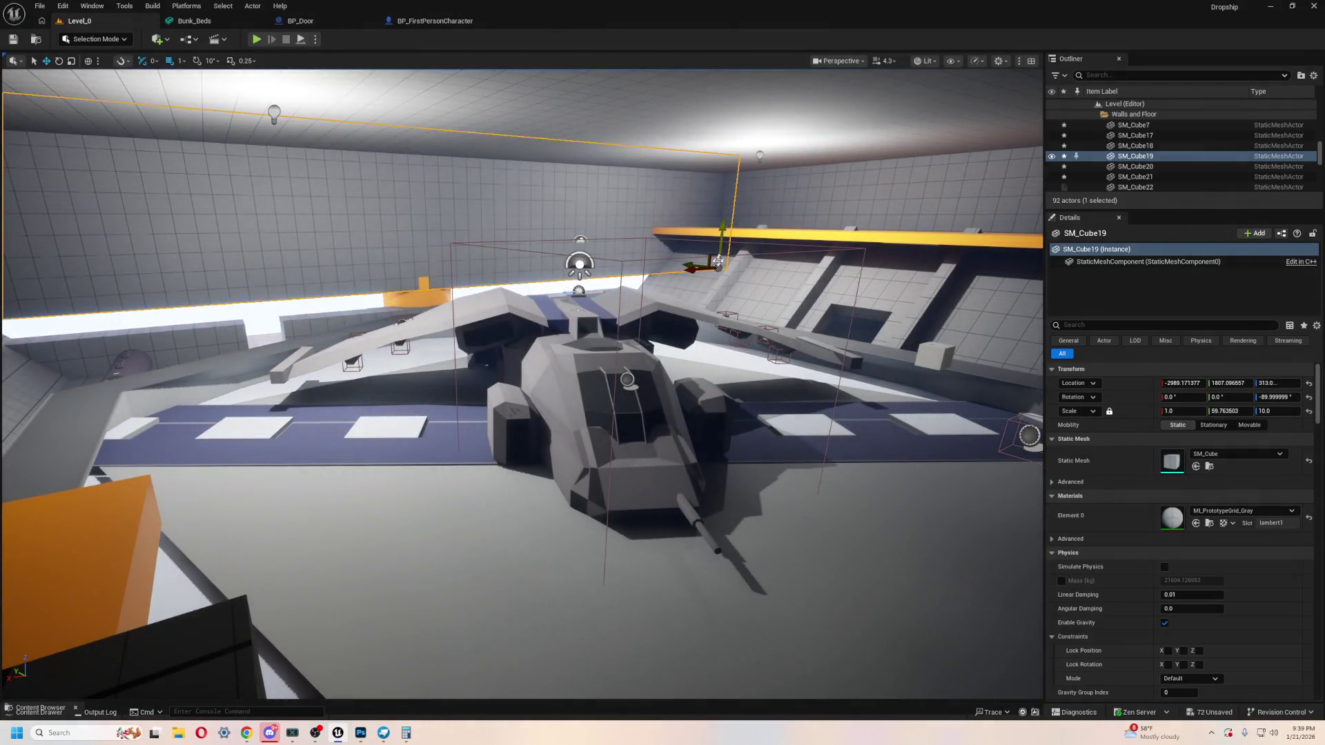
left_click(688, 345)
left_click_drag(578, 392, 587, 378)
left_click(256, 40)
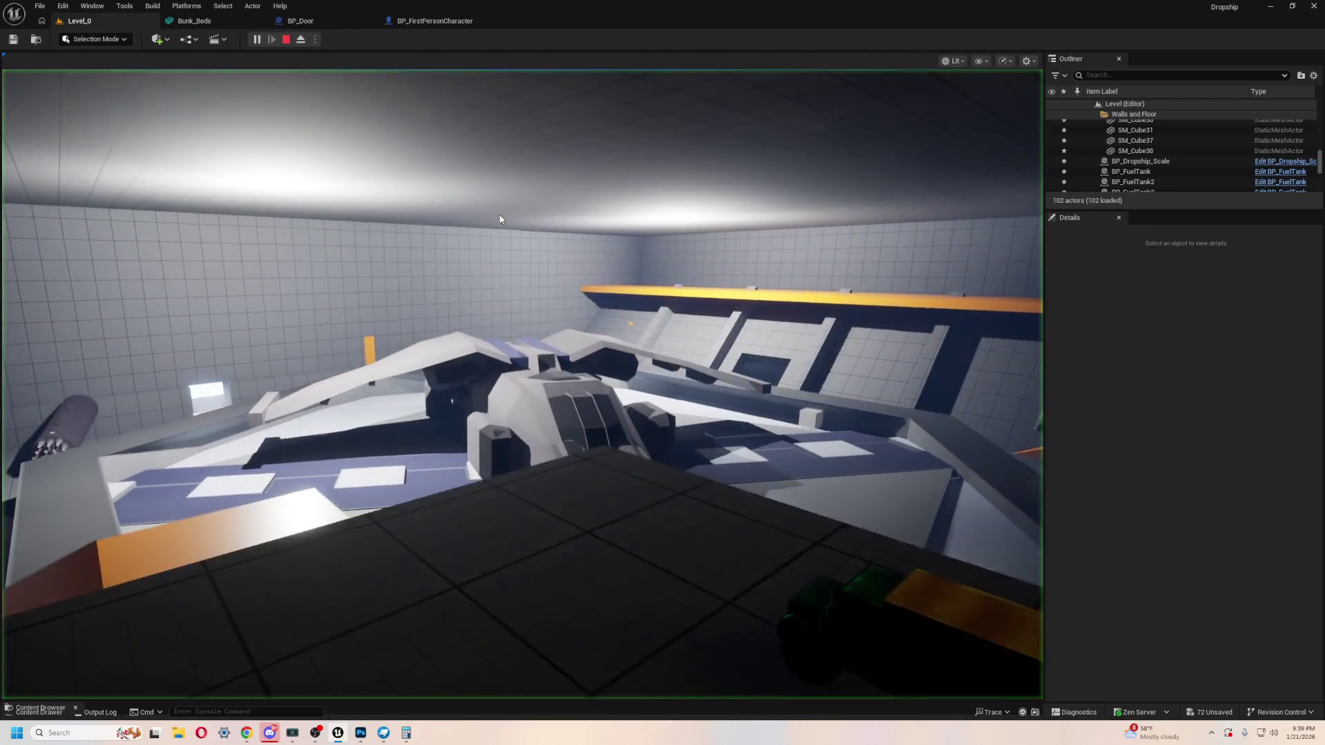
Step: Grab the truck and walk around and beneath the dropship past the orange shelves
left_click(522, 383)
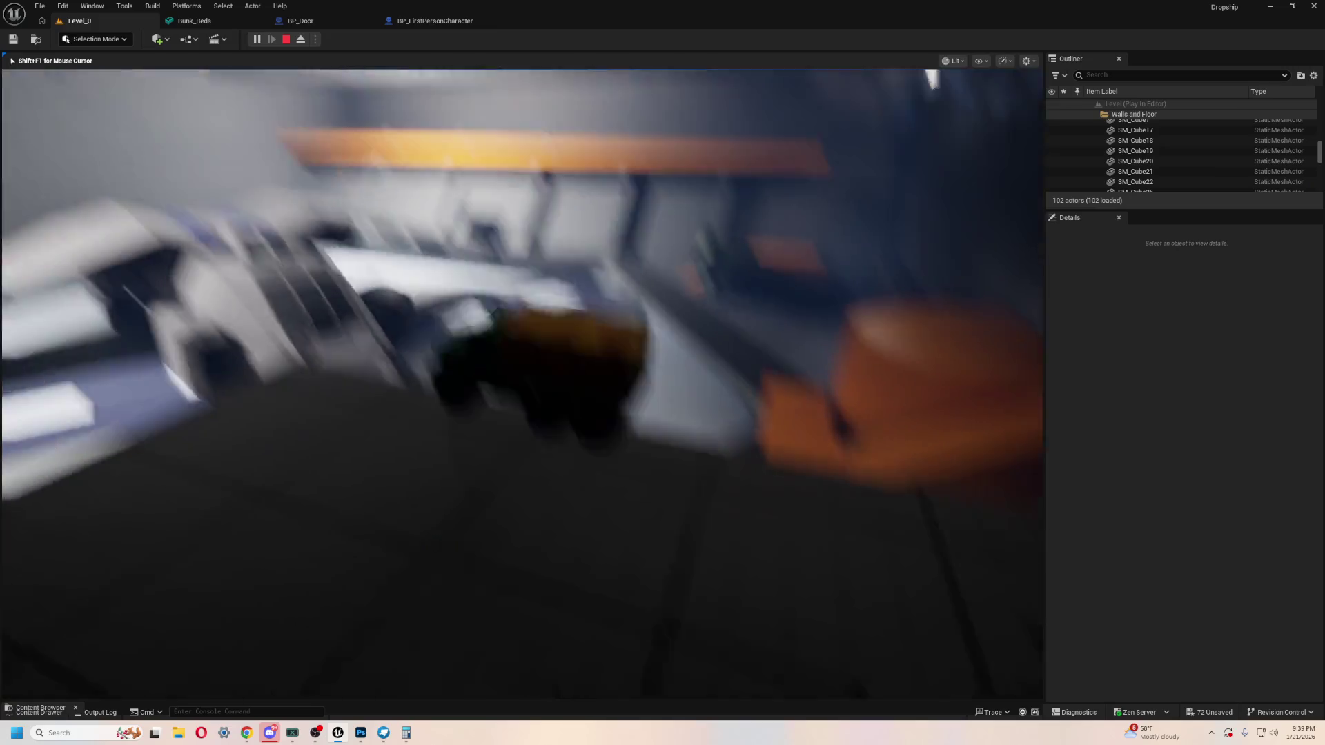
key("w")
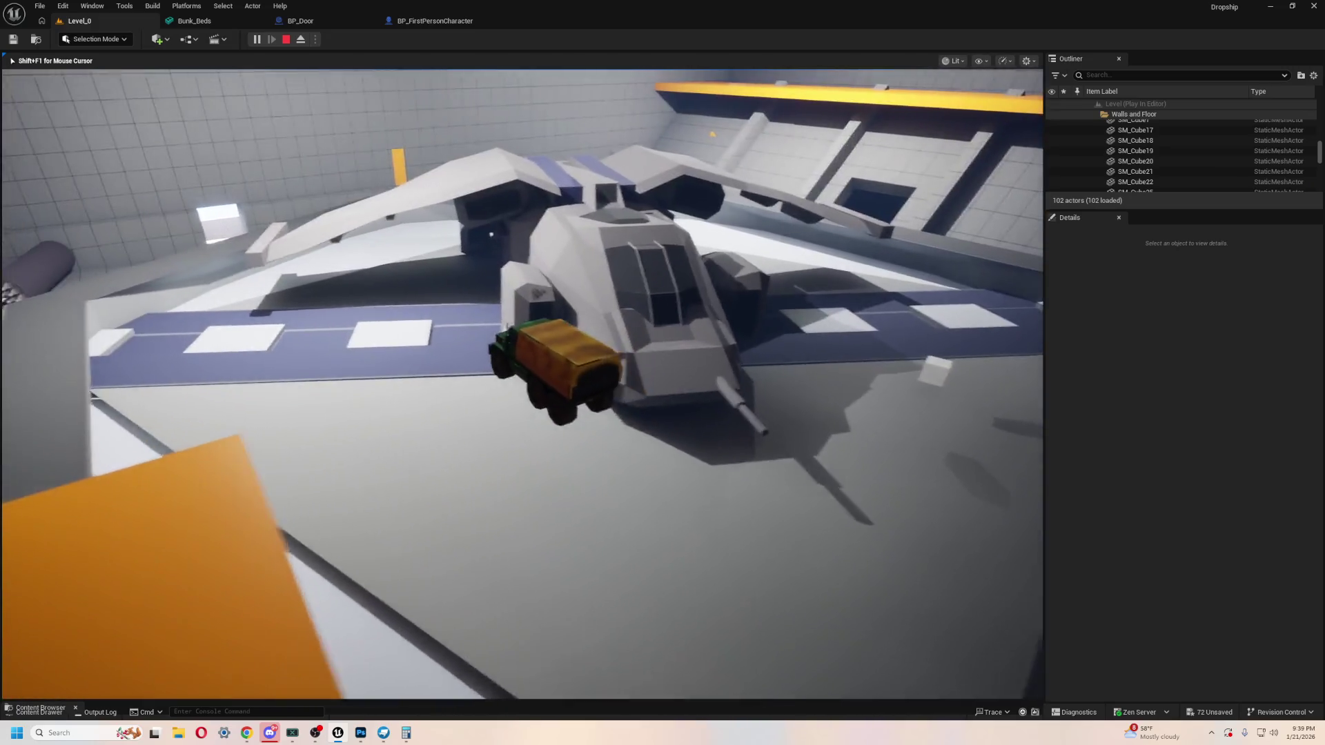
key("w")
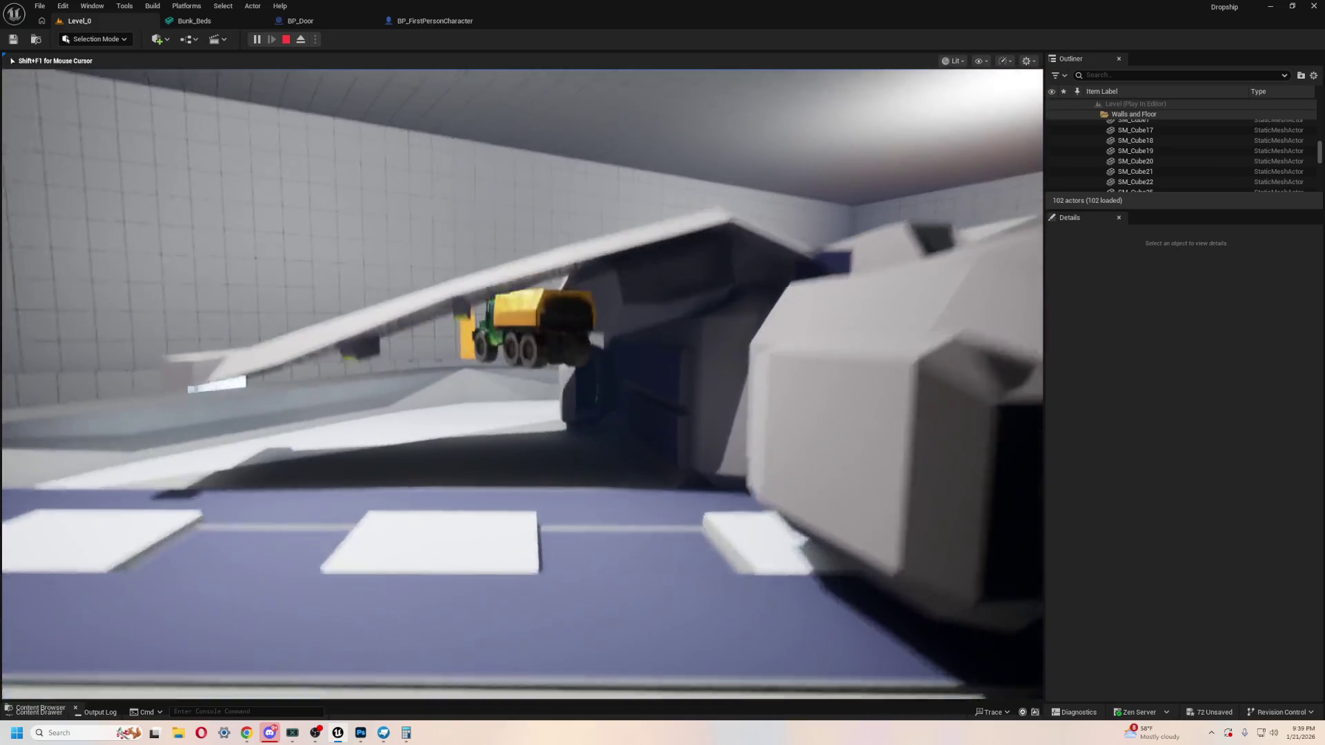
key("w")
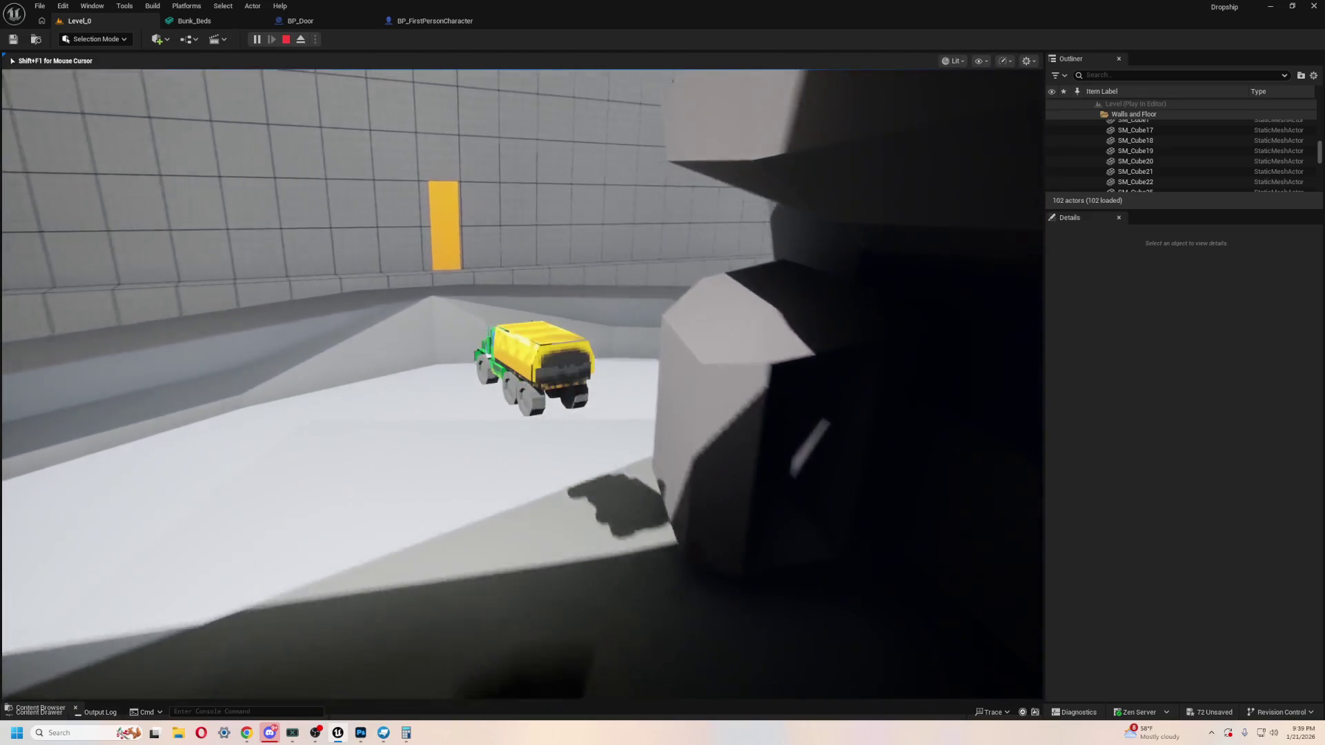
key("w")
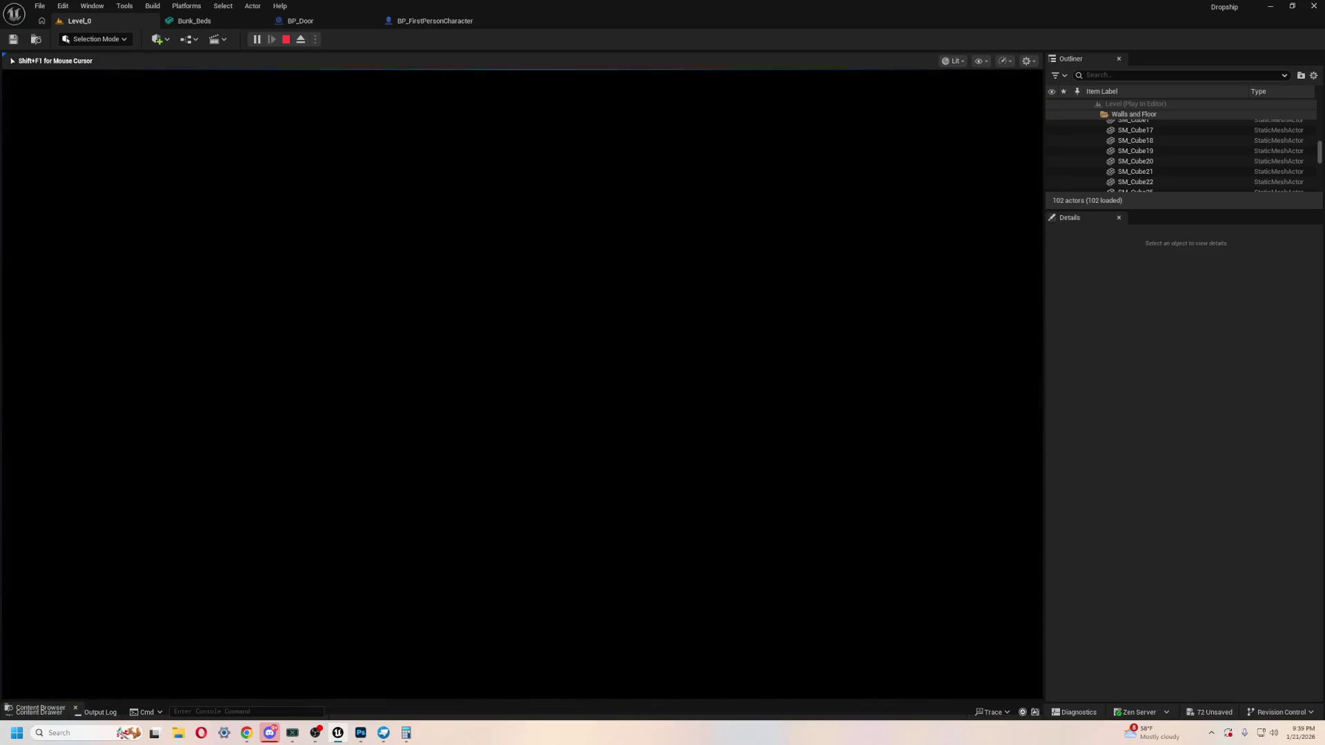
key("w")
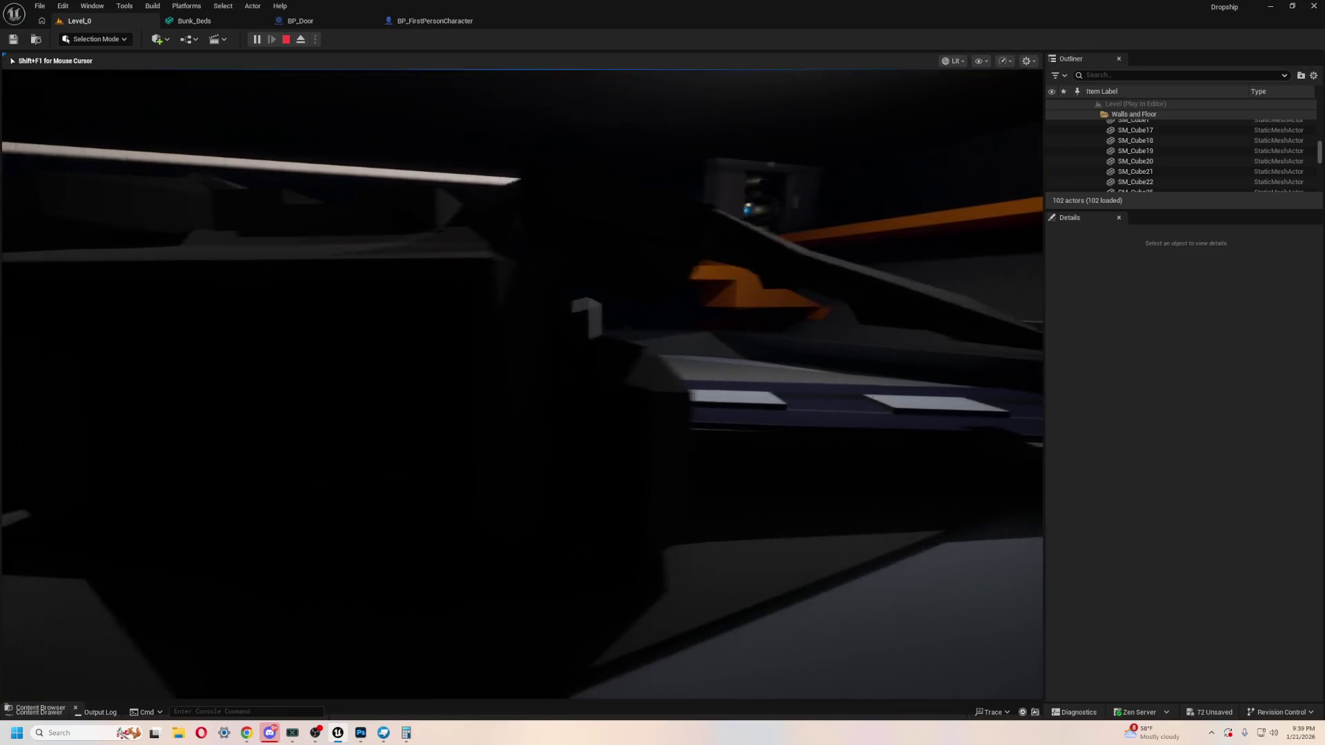
key("w")
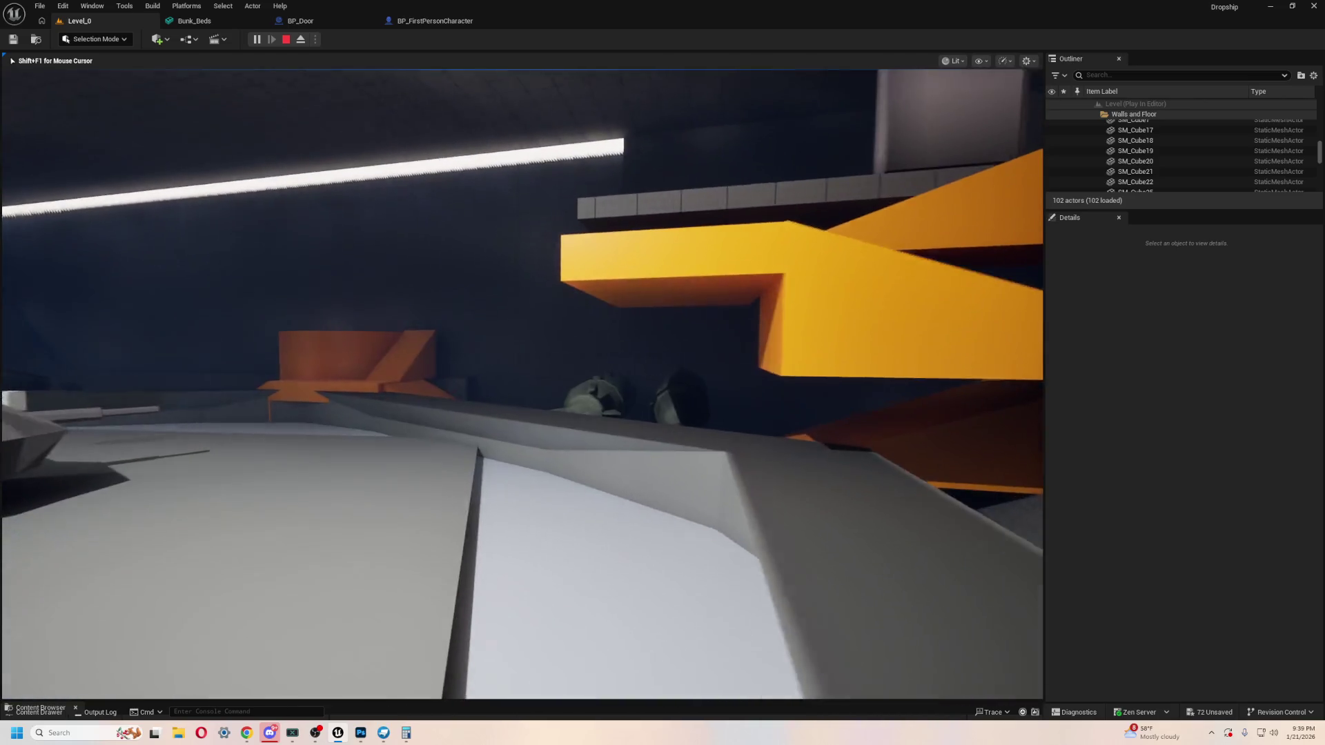
key("w")
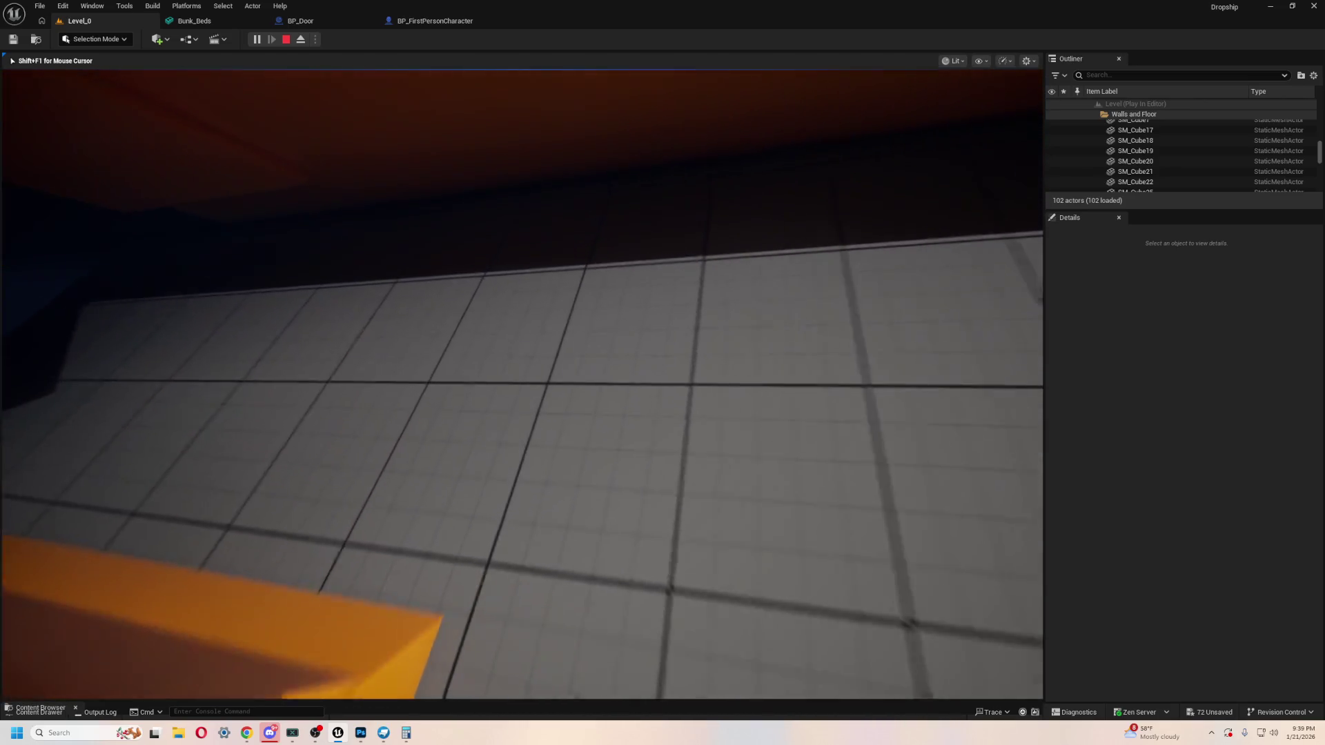
key("w")
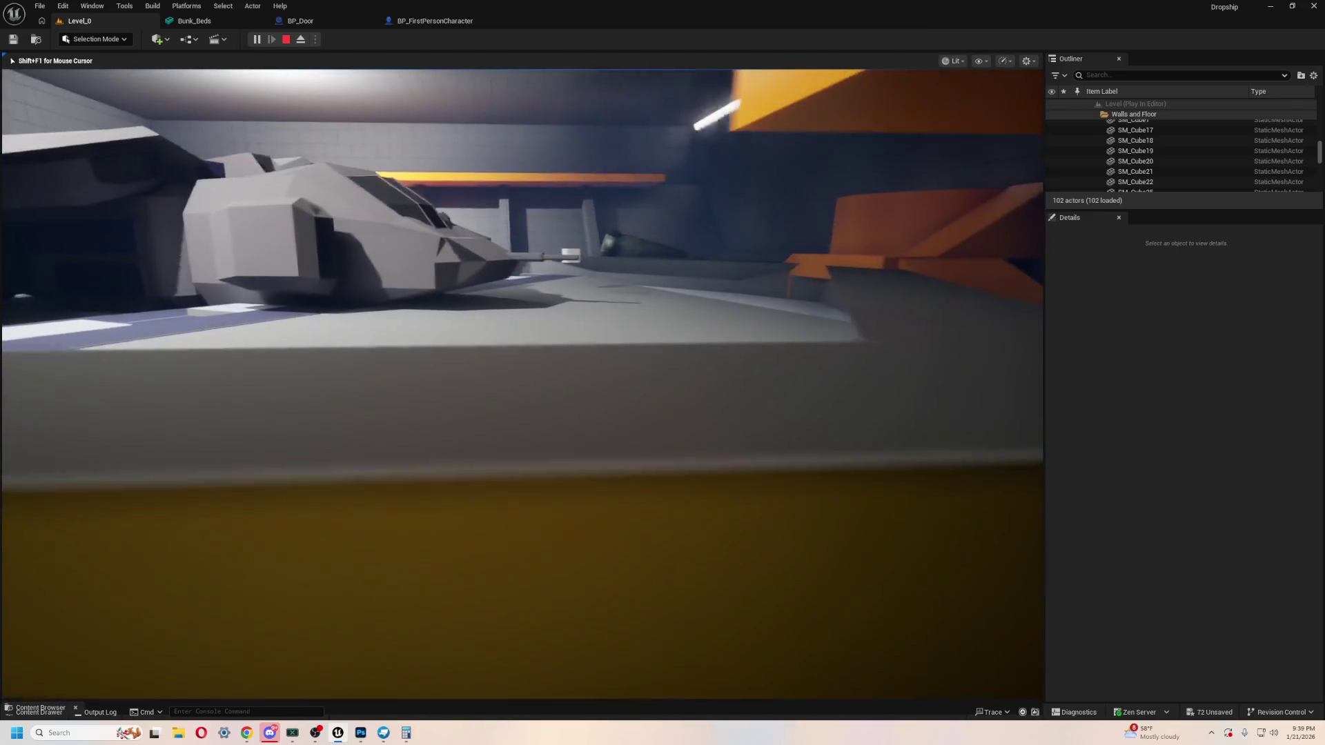
key("w")
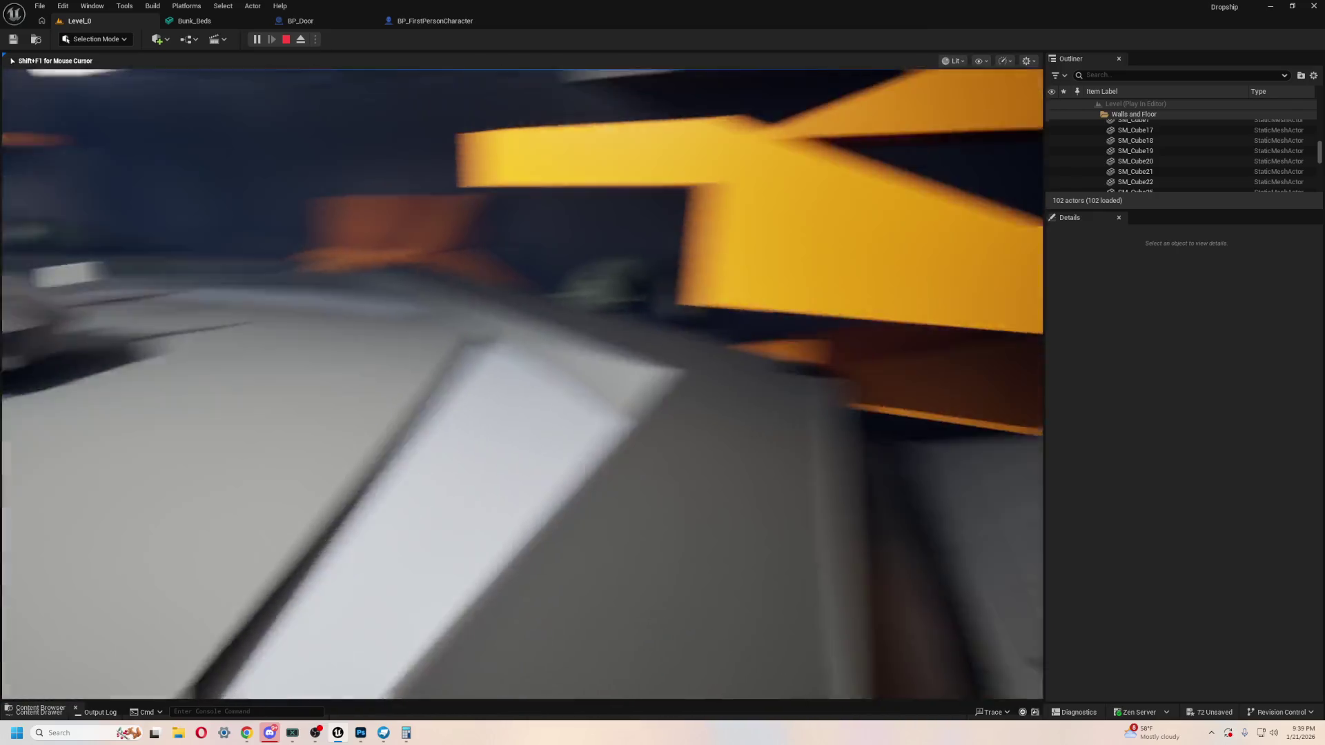
key("w")
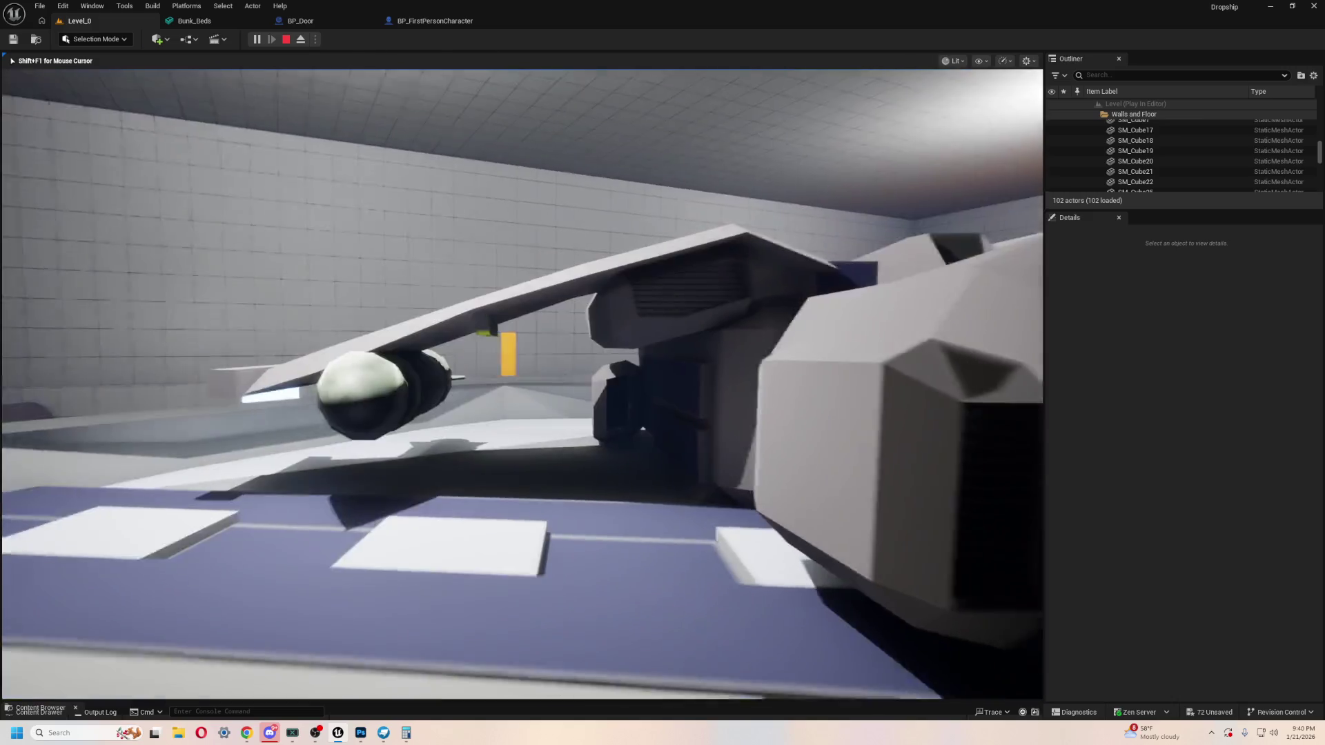
Step: Stop the playtest, raise the dropship from Z 25 to about 158, and playtest again
key("Escape")
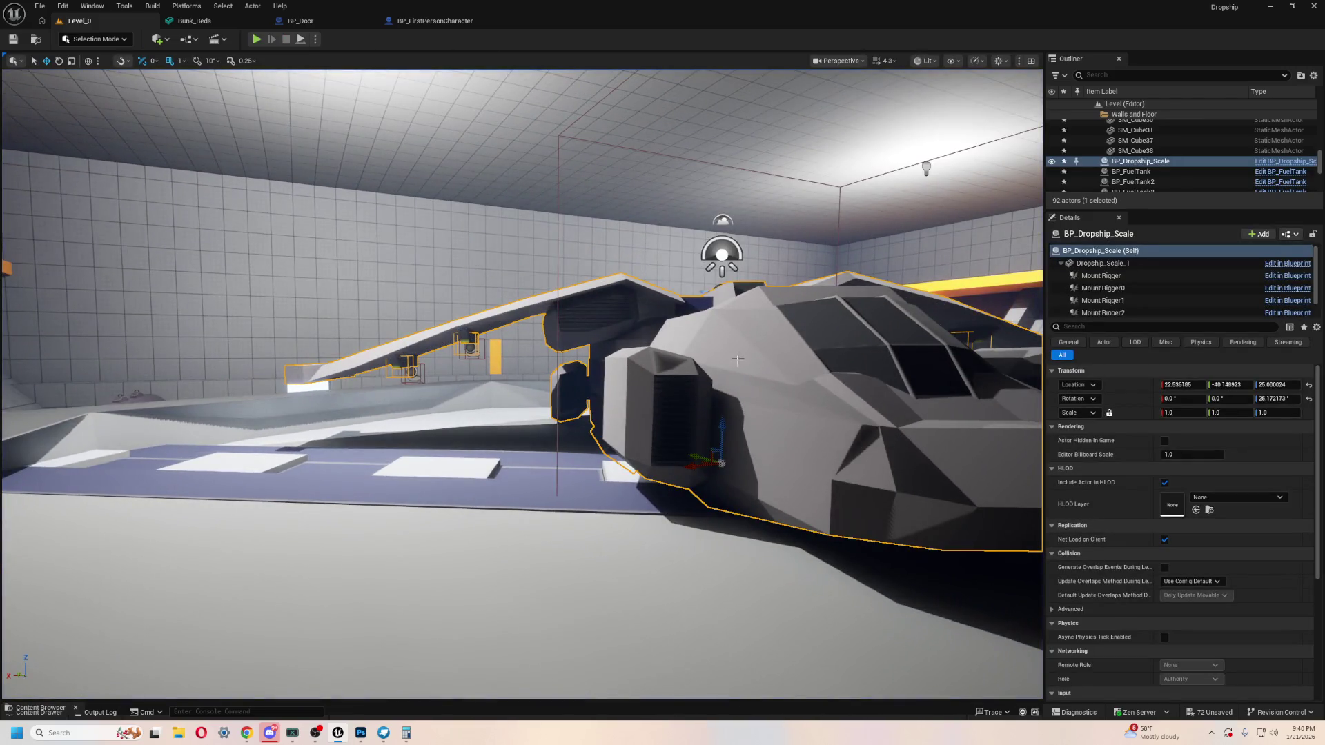
left_click_drag(720, 421, 708, 374)
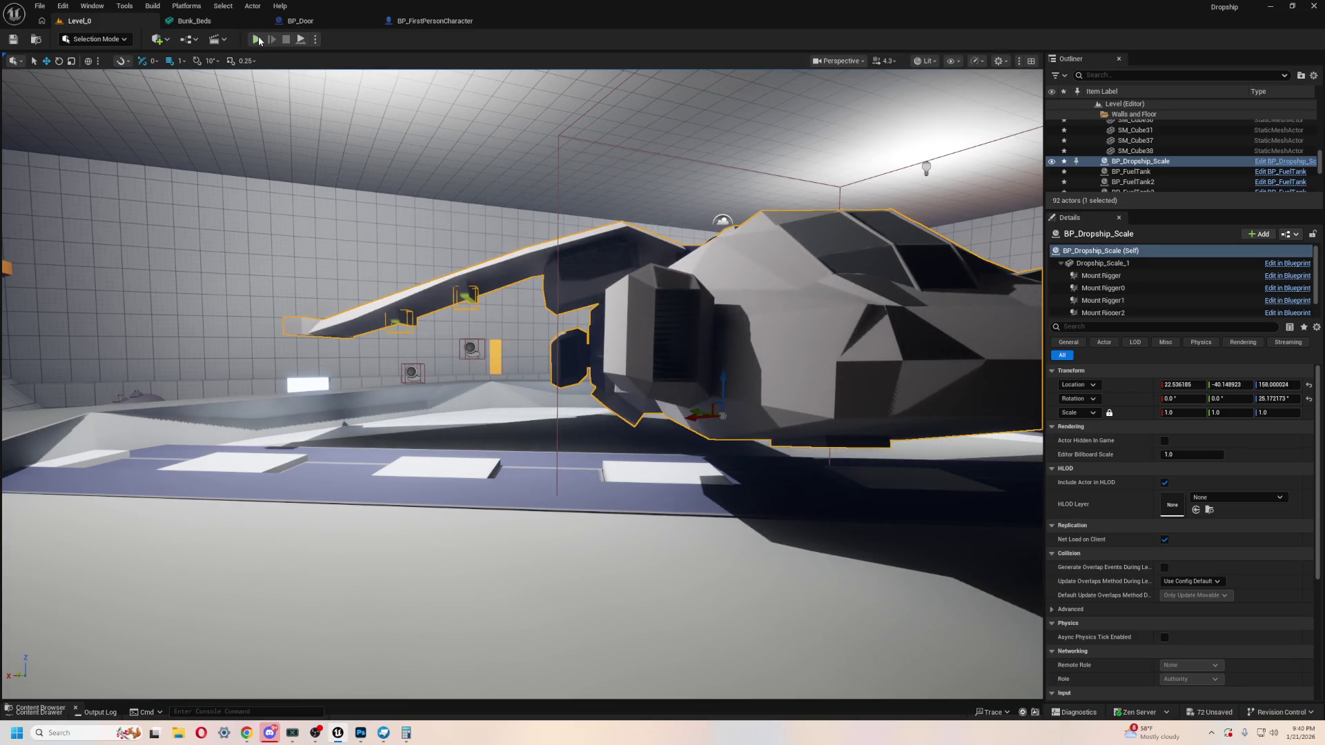
left_click(257, 39)
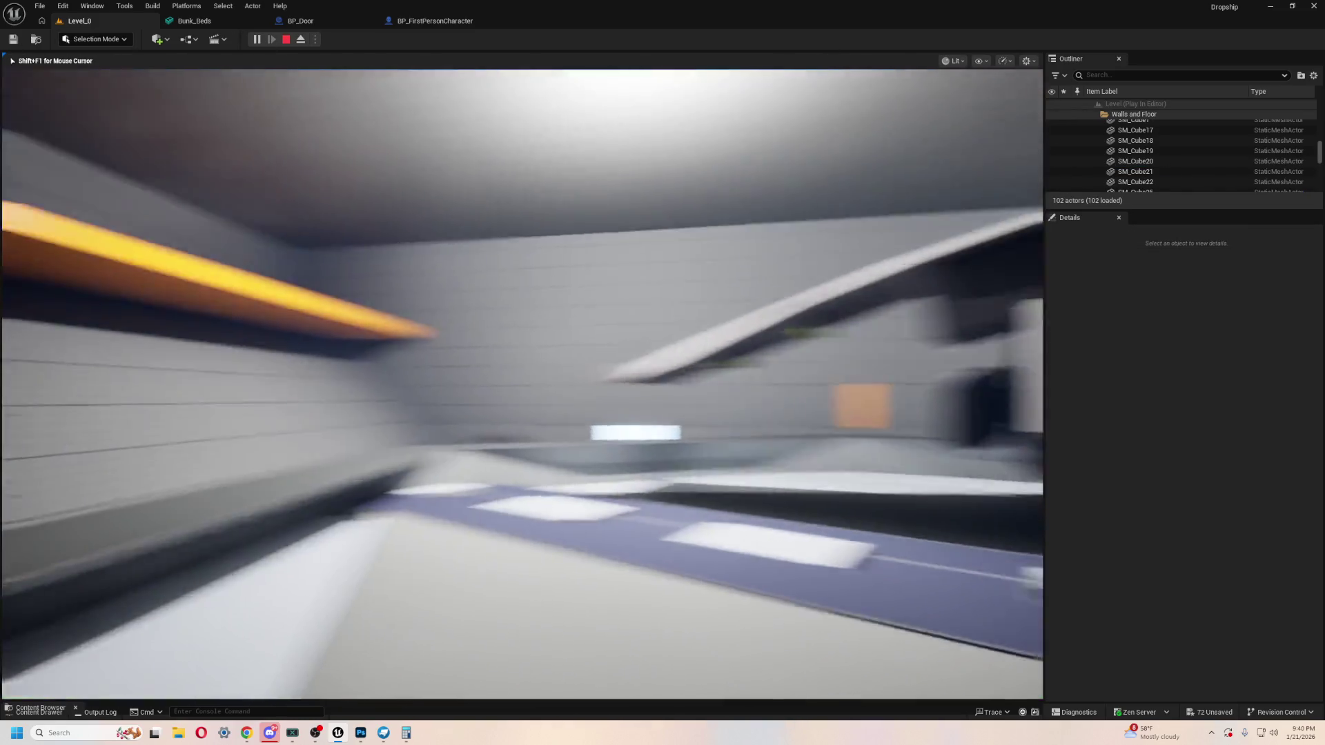
key("w")
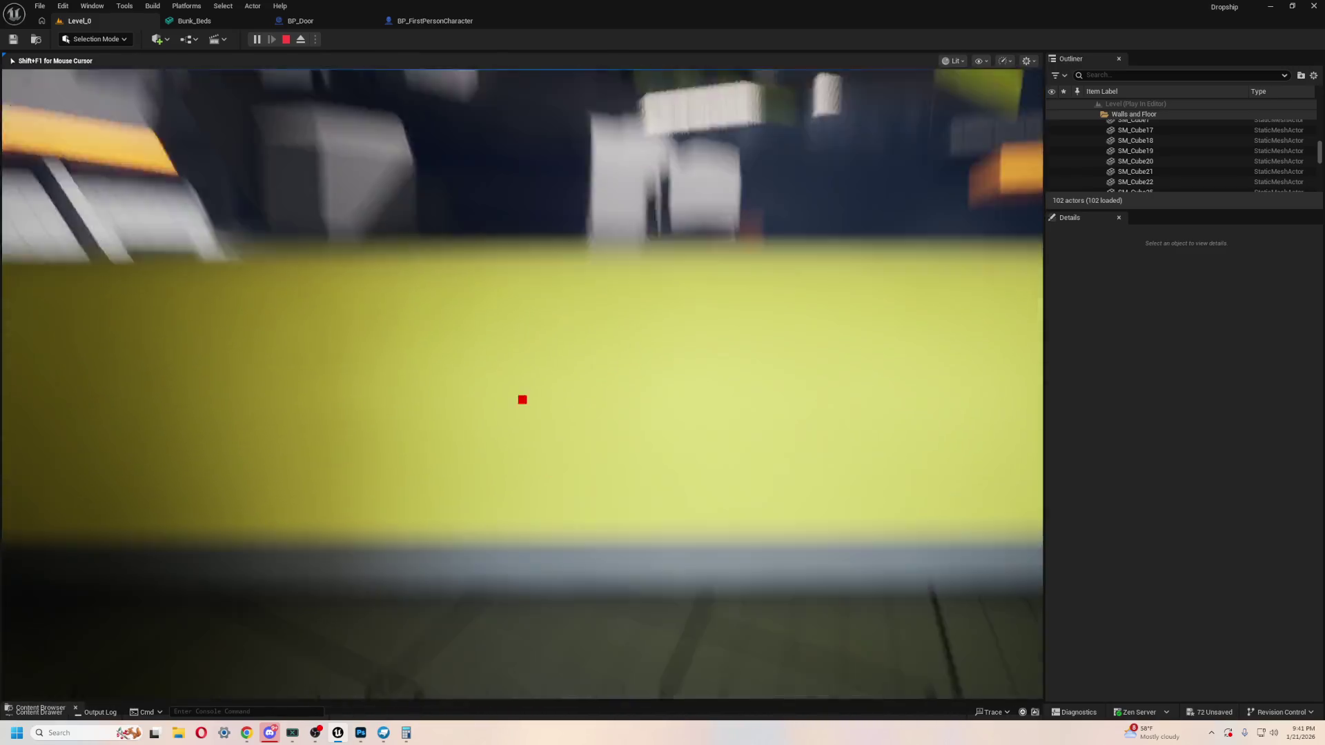
Step: End the playtest after walking around the raised dropship
key("Escape")
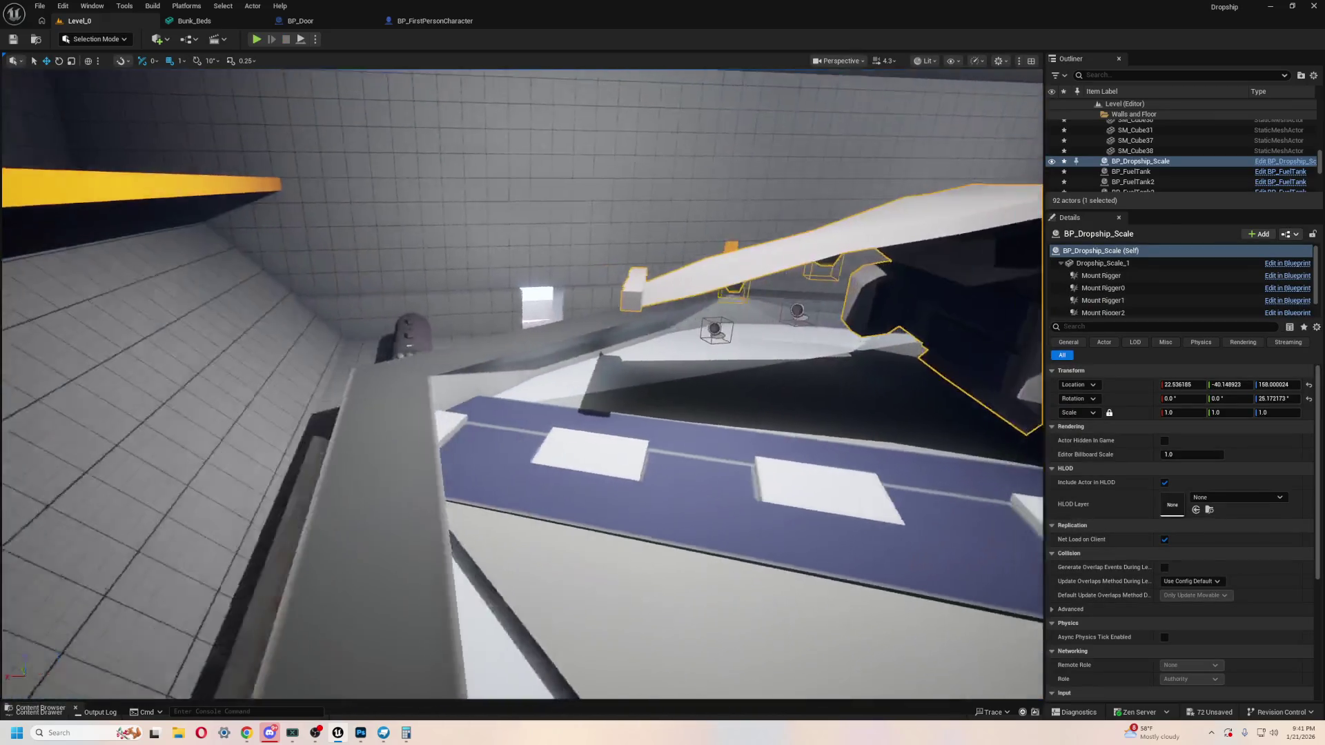
Step: Orbit the editor view around the dropship in the hangar
left_click_drag(570, 273, 541, 89)
Step: Scale the hangar walls SM_Cube19 and SM_Cube3 taller
left_click(572, 249)
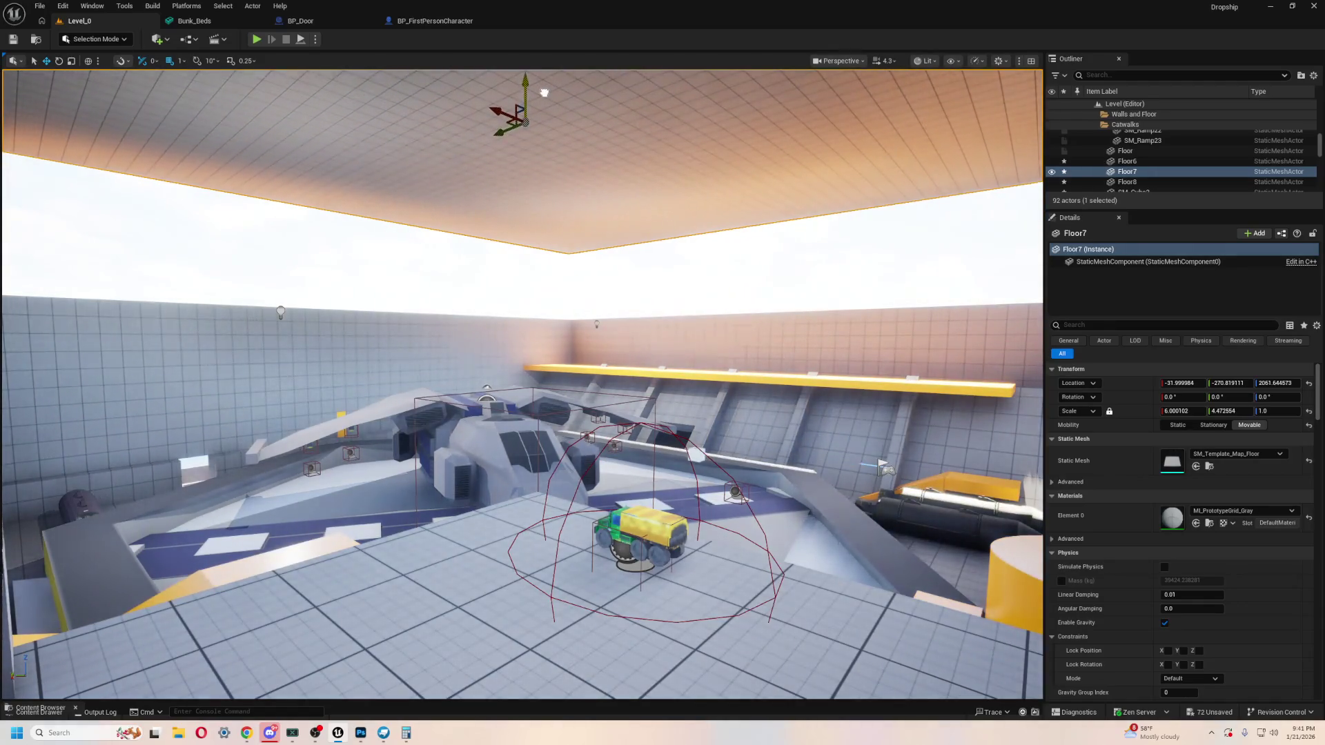
left_click(401, 323)
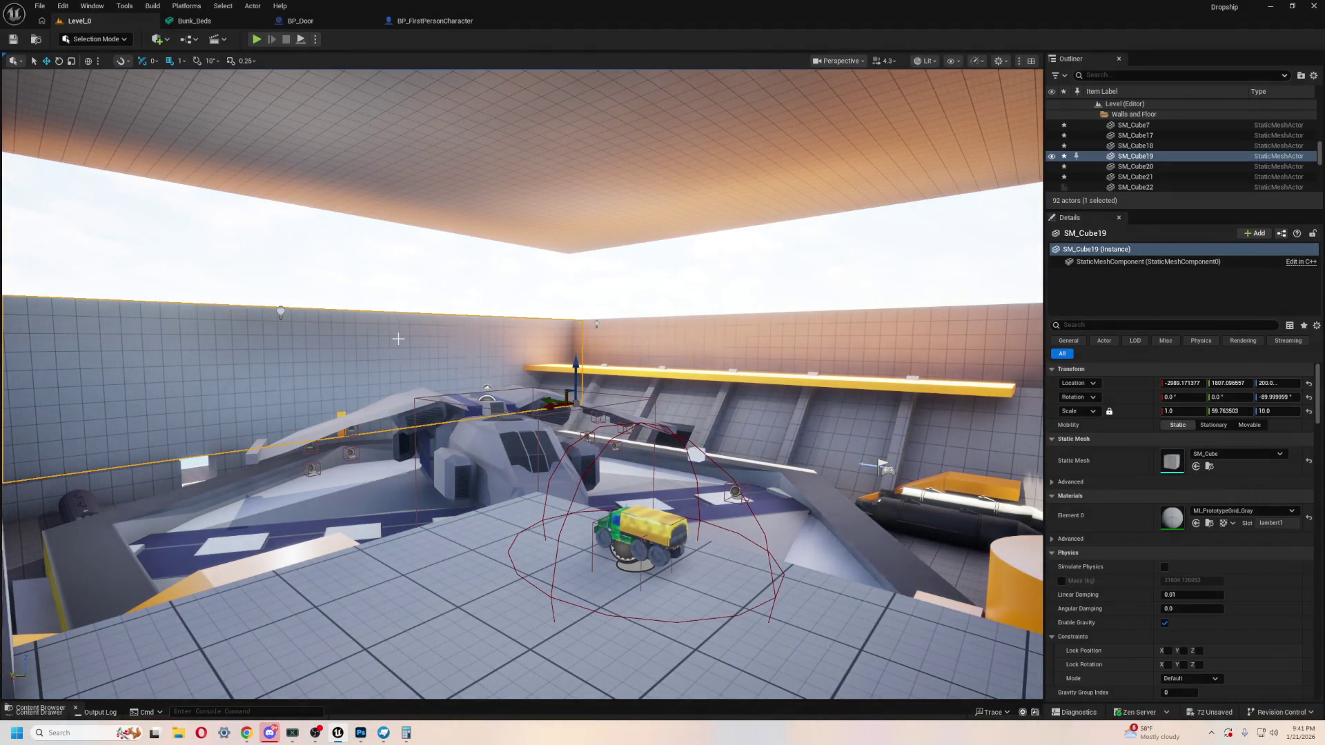
key("r")
left_click_drag(575, 378, 575, 319)
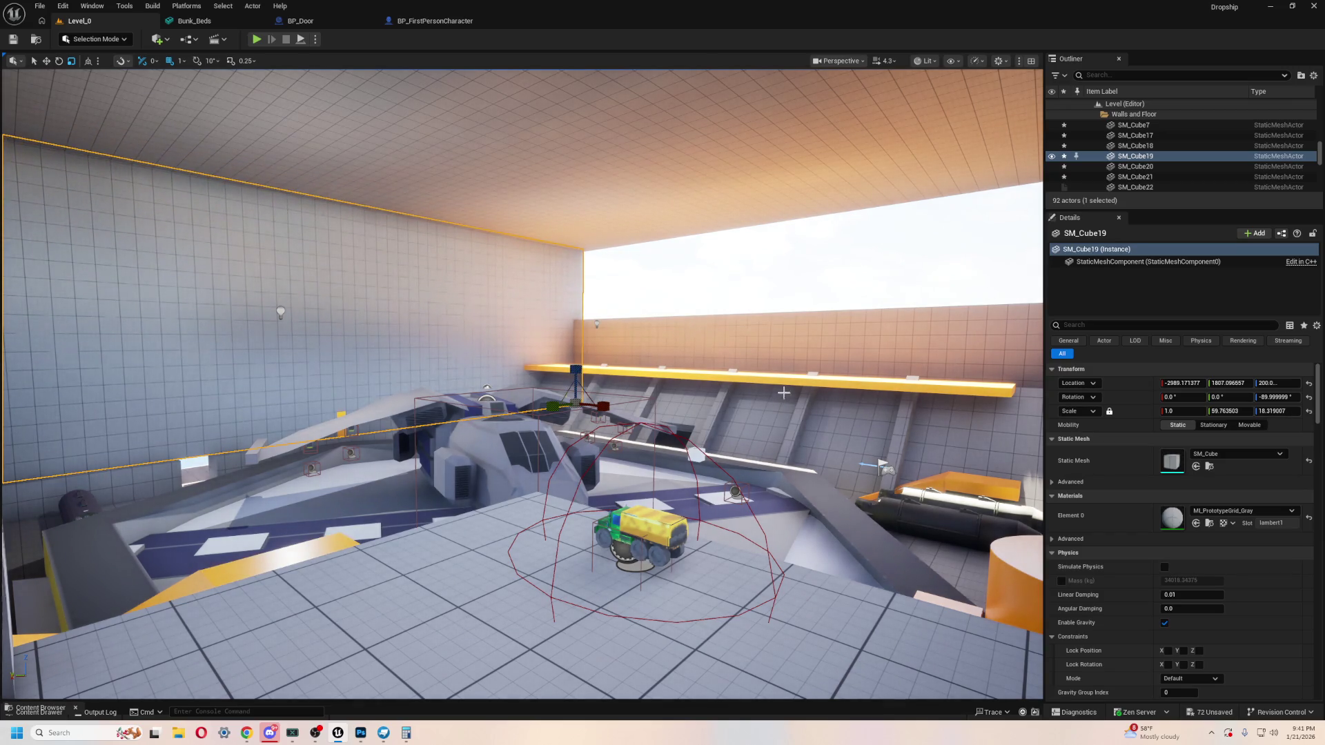
left_click(785, 334)
key("w")
left_click_drag(737, 336, 733, 396)
key("r")
left_click_drag(743, 442, 742, 394)
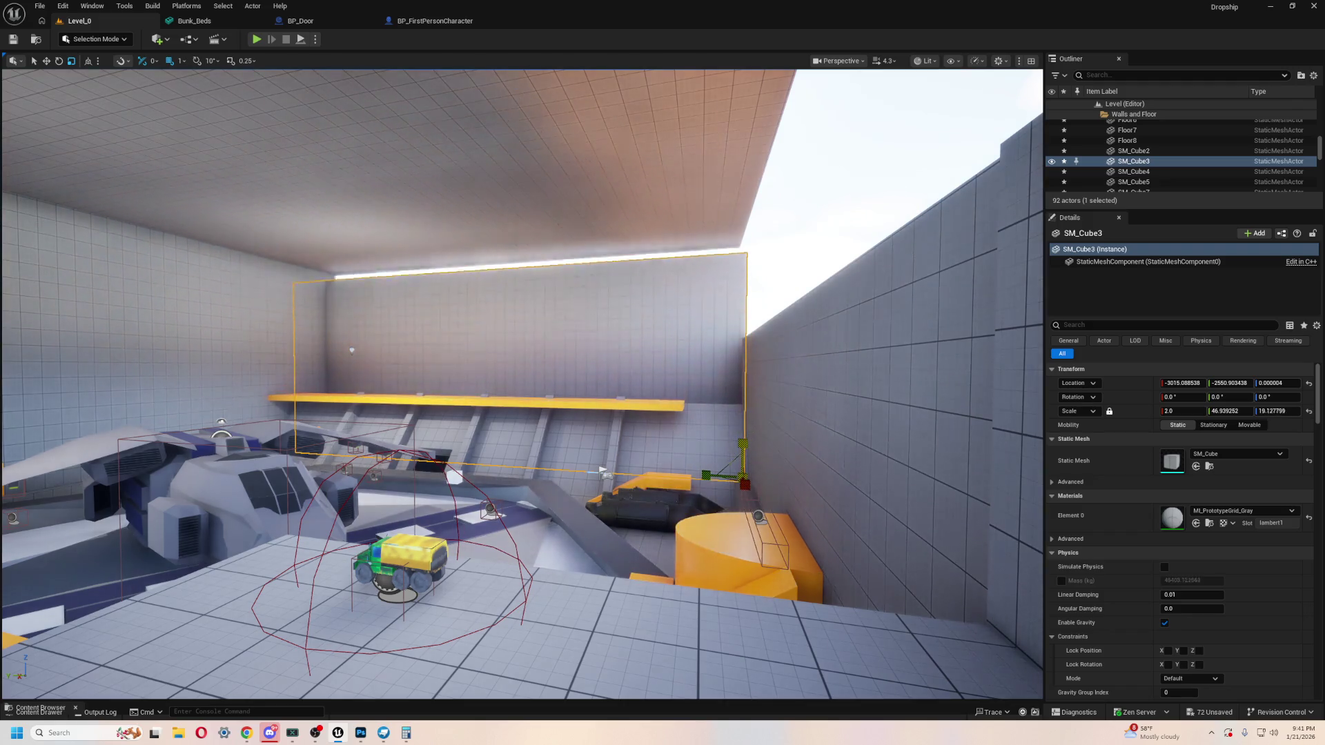
Step: Make walls SM_Cube18 and SM_Cube2 taller, trimming SM_Cube2's top back slightly
key("w")
left_click(804, 424)
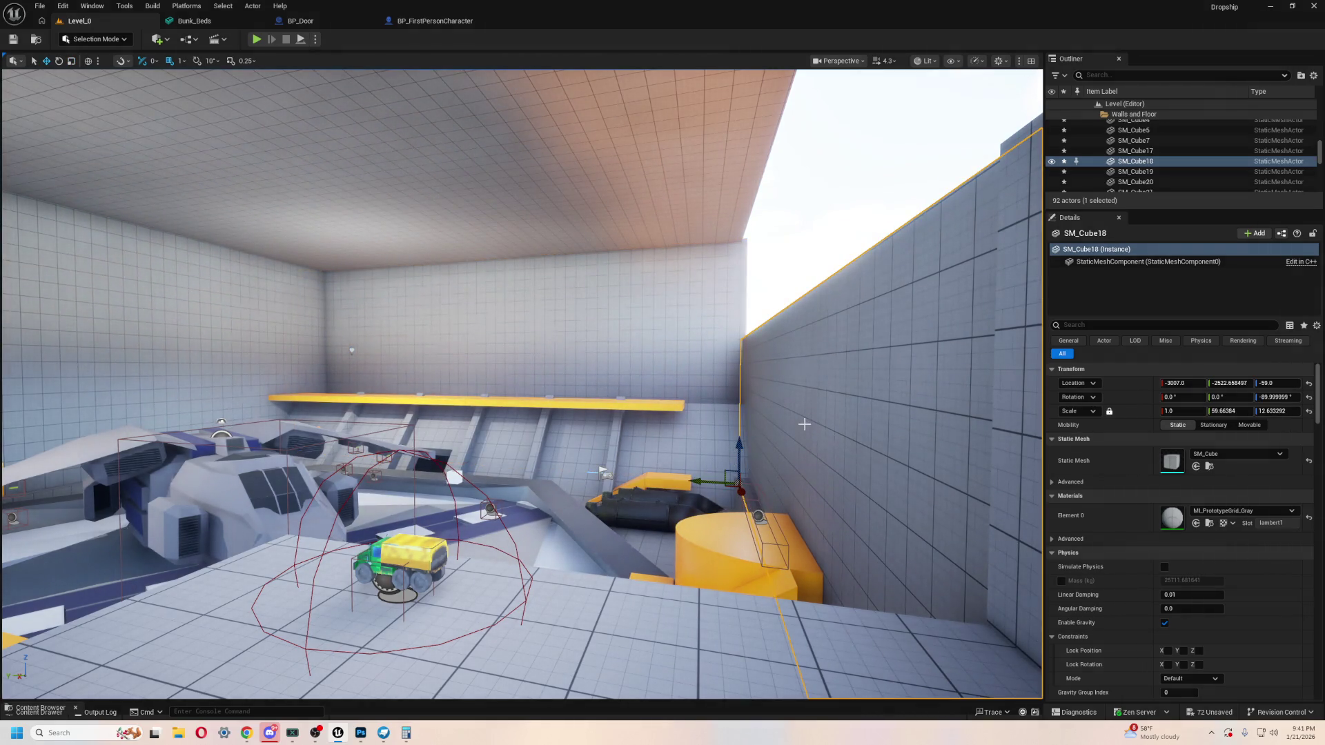
key("r")
left_click_drag(739, 452, 739, 396)
key("f")
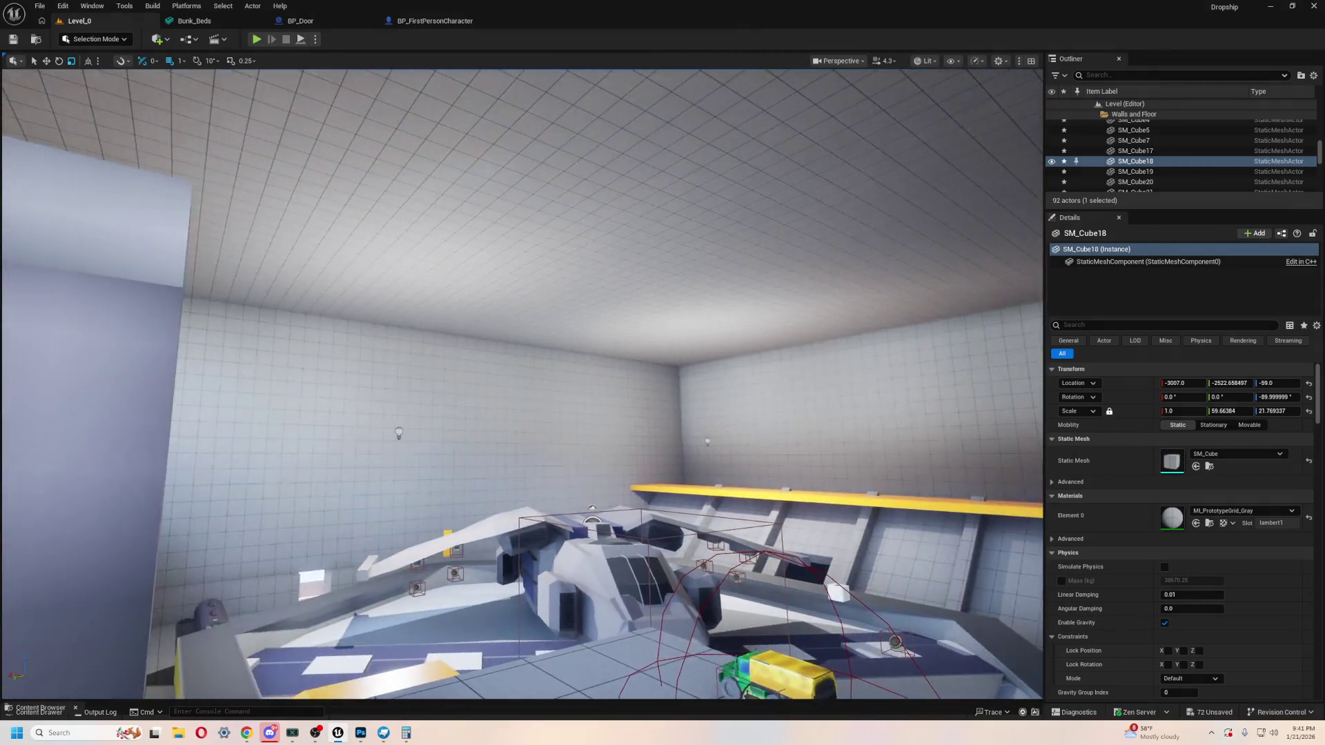
left_click(538, 429)
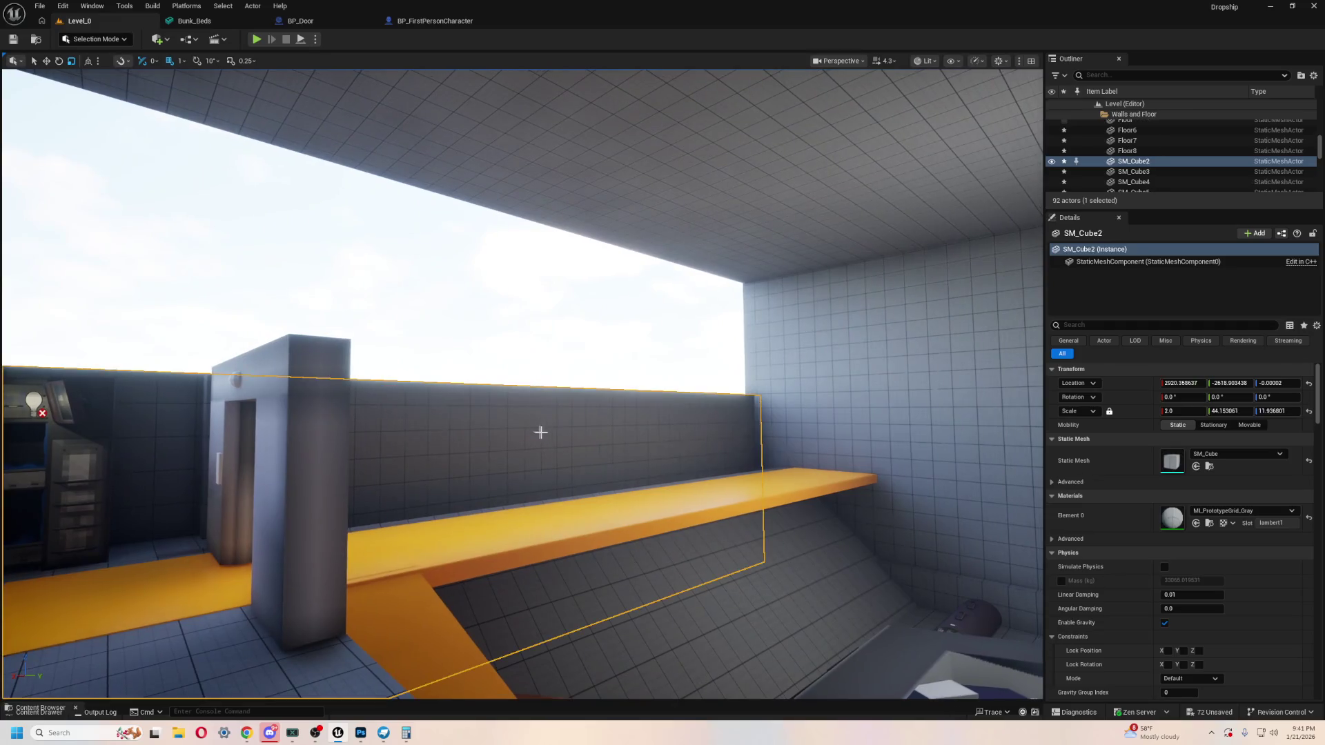
key("f")
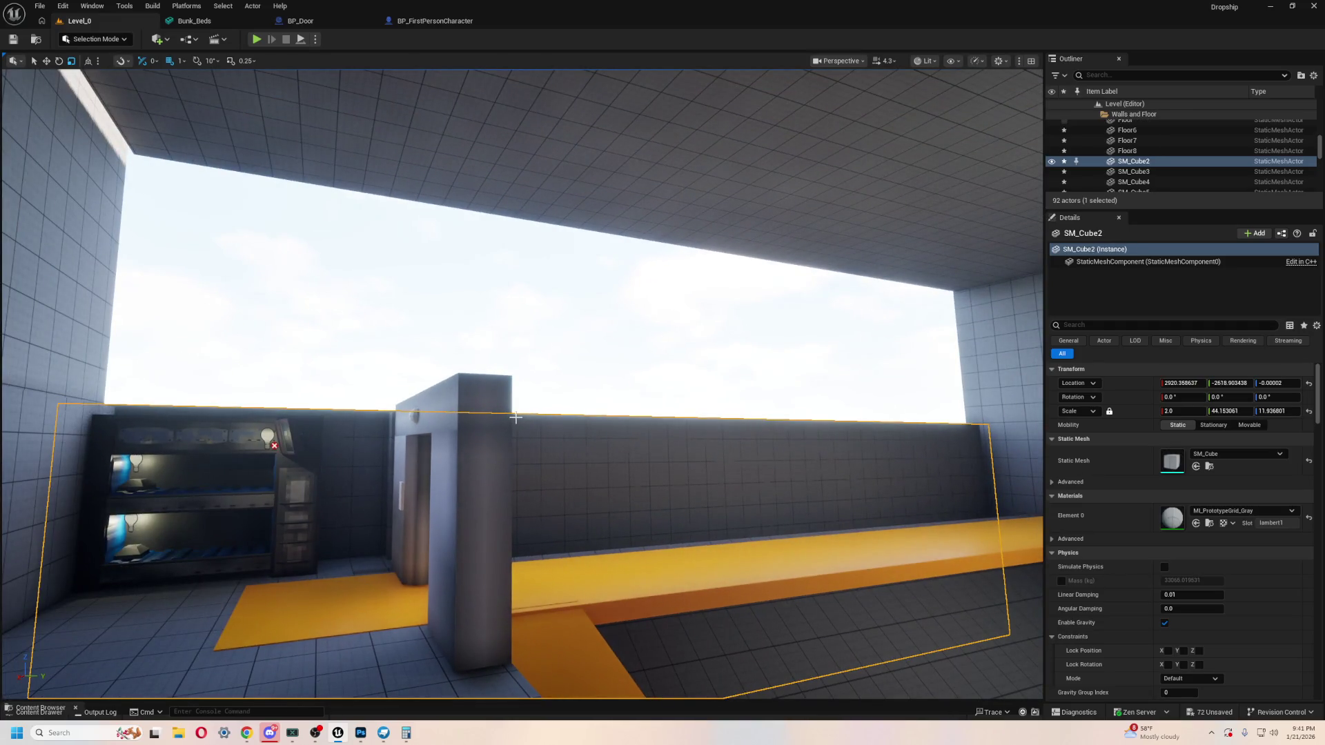
left_click_drag(573, 474, 327, 490)
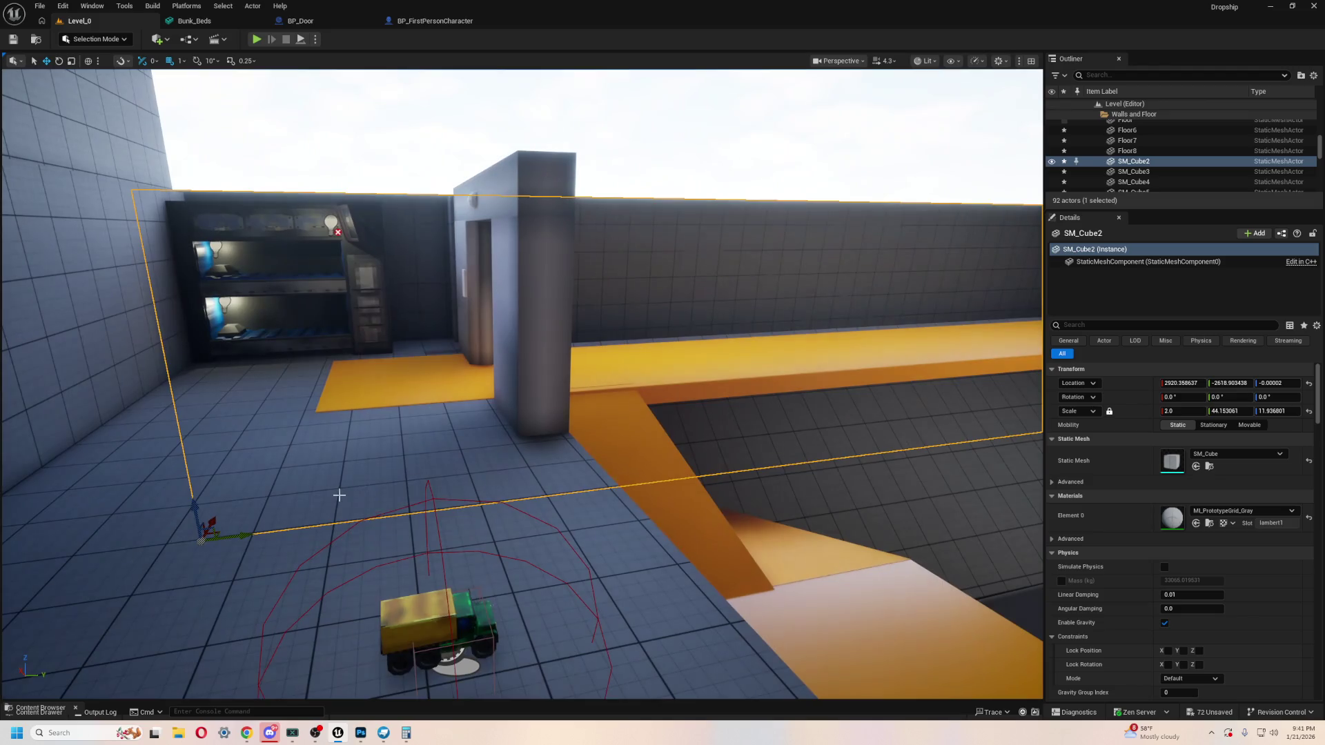
left_click_drag(196, 511, 196, 442)
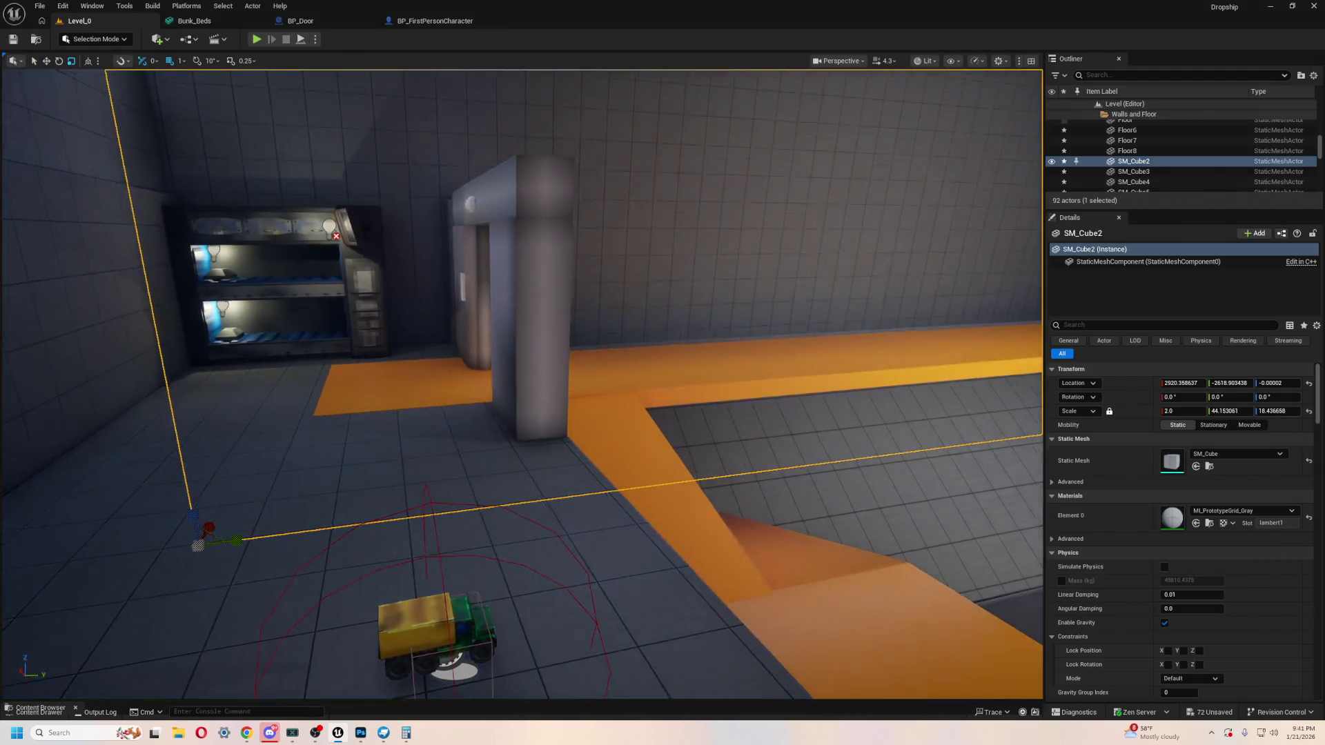
key("f")
left_click_drag(317, 614, 318, 633)
key("f")
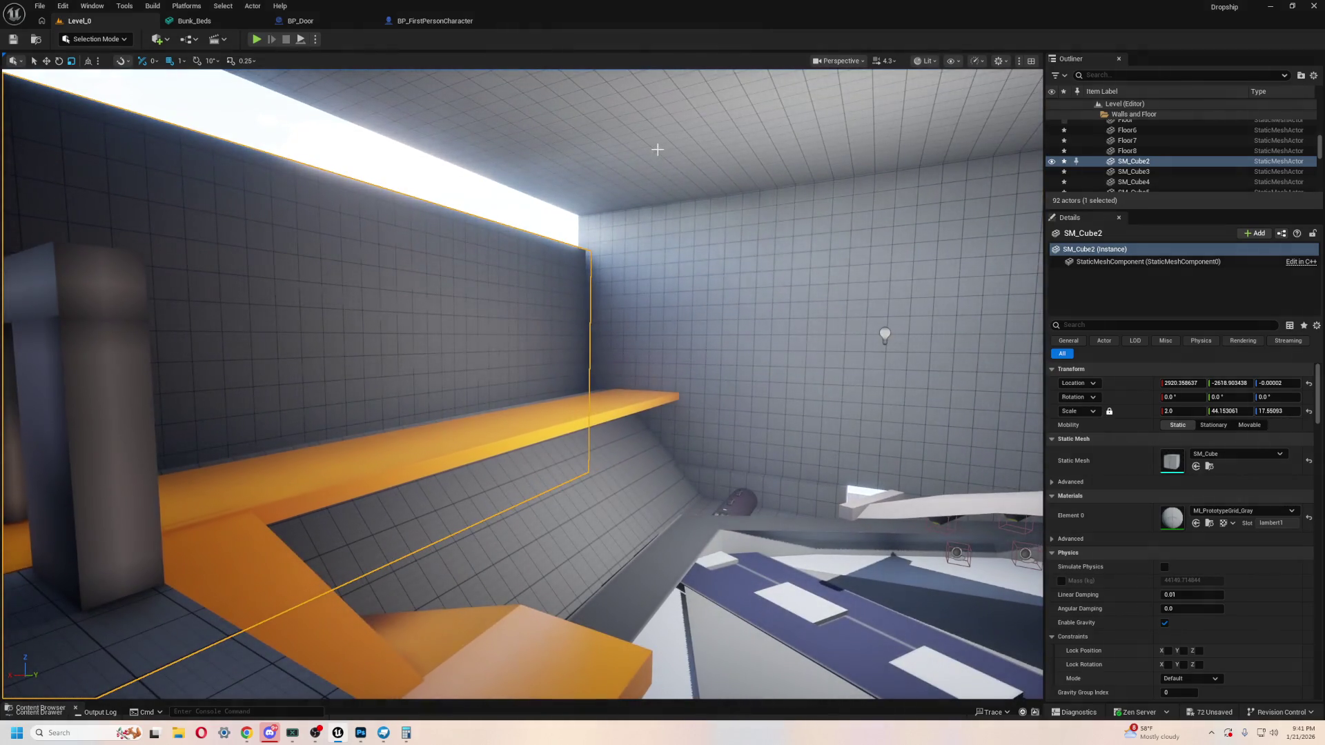
Step: Lower the Floor7 ceiling along Z and start a Play In Editor session
left_click(643, 158)
key("f")
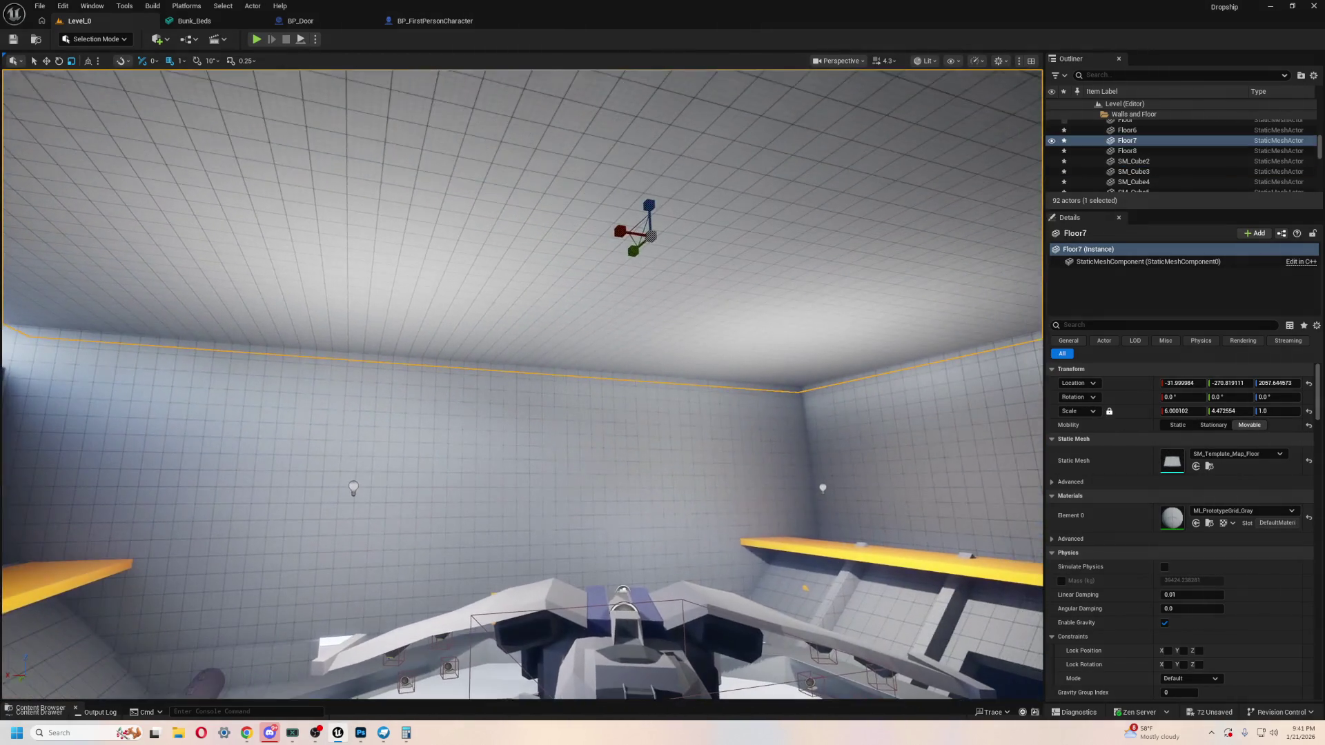
left_click_drag(649, 195, 503, 334)
key("alt+p")
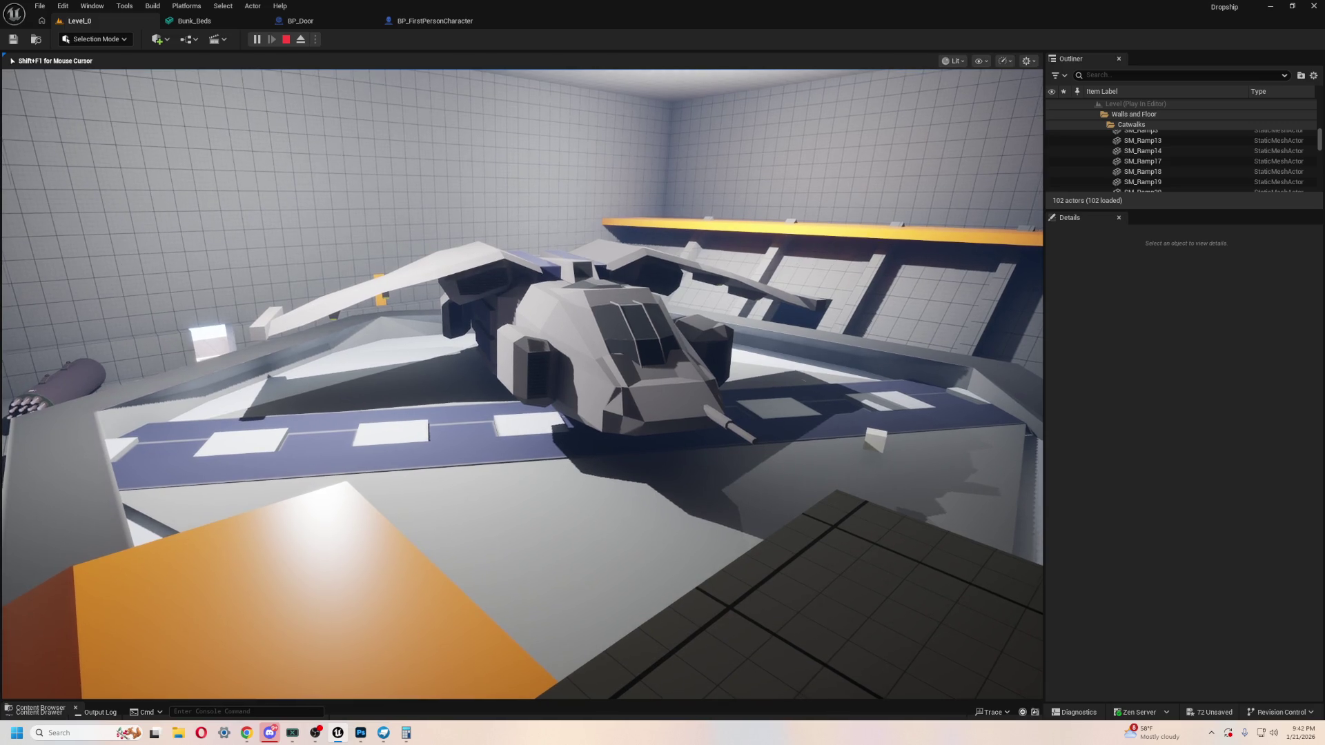
Step: End the playtest and drop the Floor7 ceiling further, to Z 1356.64
mouse_move(522, 384)
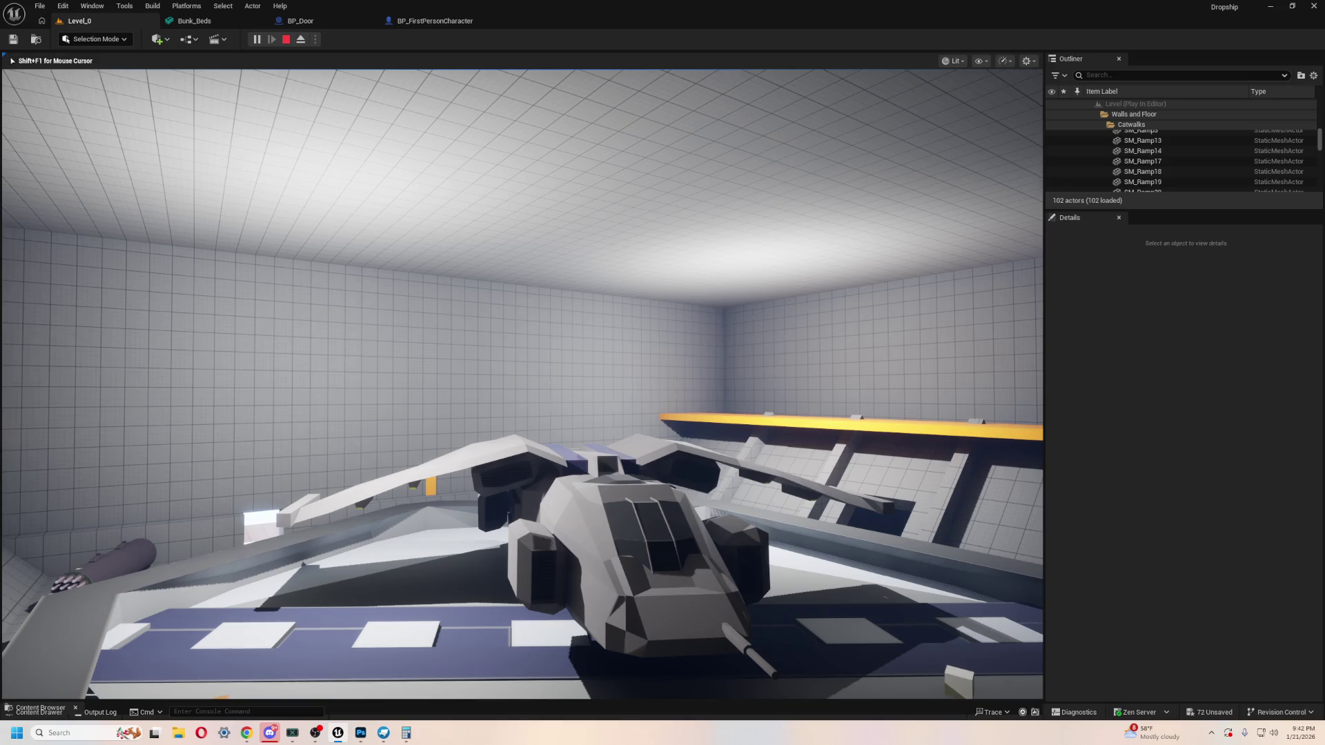
key("Escape")
left_click_drag(574, 216, 600, 360)
left_click_drag(677, 389, 780, 396)
Step: Select the cylinder, Door_Frame and plane together and move them vertically
left_click(266, 477)
left_click_drag(265, 476, 265, 414)
left_click_drag(570, 552, 570, 552)
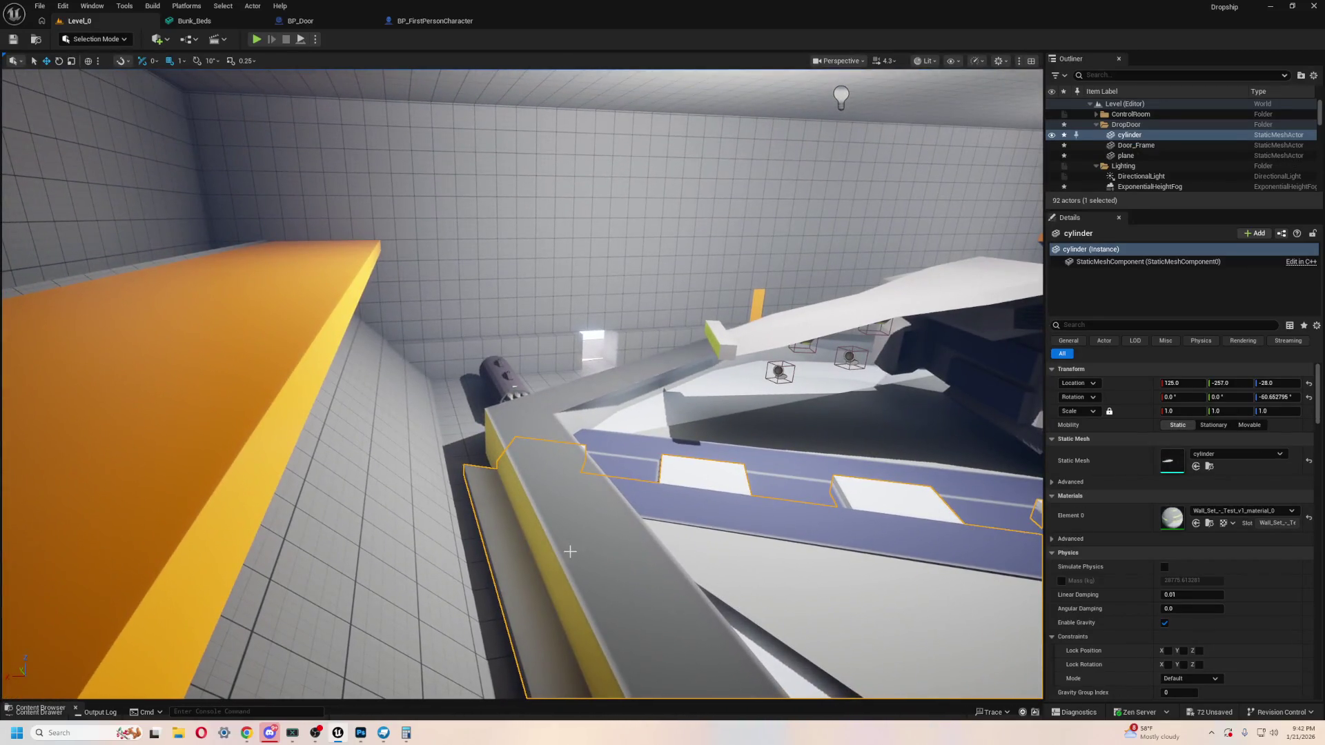
left_click(570, 541)
key("f")
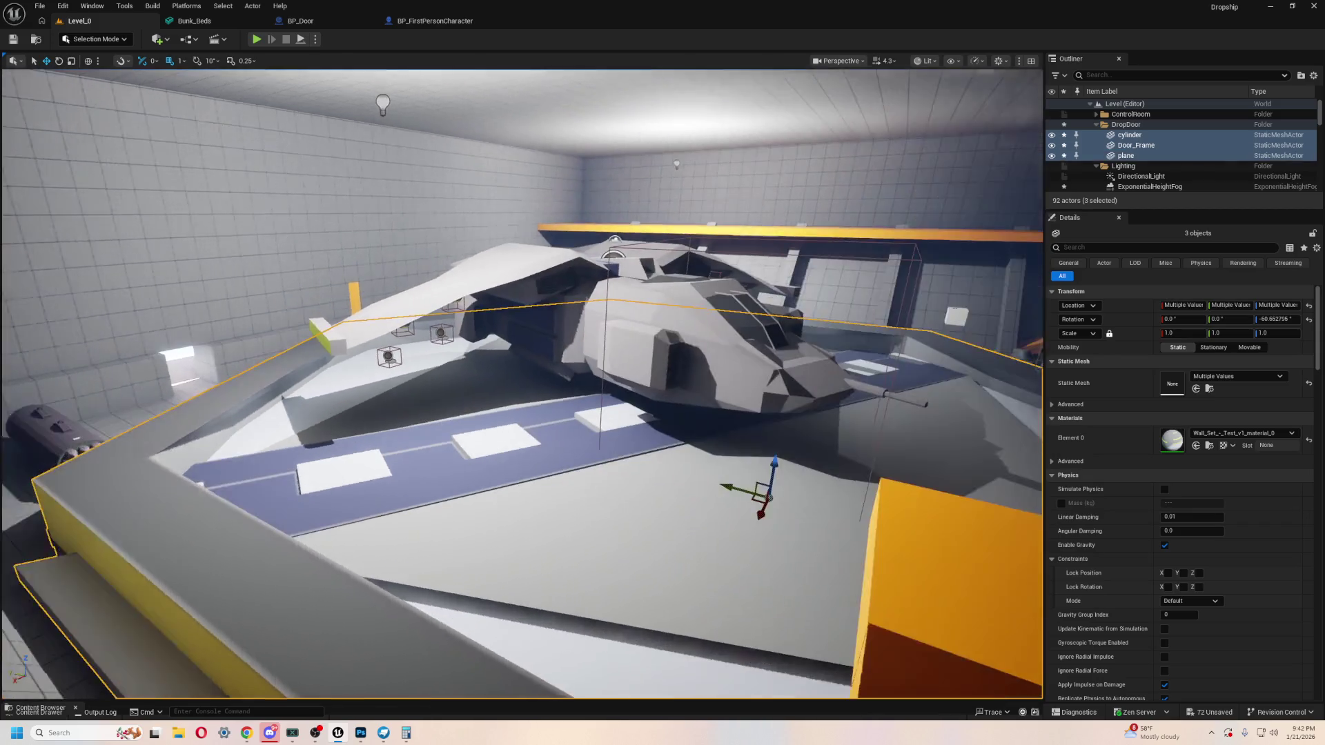
left_click_drag(765, 458, 759, 479)
left_click_drag(525, 386, 439, 260)
key("alt+Tab")
Step: Delete the duplicate Door Frame from the Wall Set - Test v1 model in Blockbench
left_click(801, 267)
left_click_drag(801, 267, 603, 325)
scroll("up", 3)
left_click(602, 374)
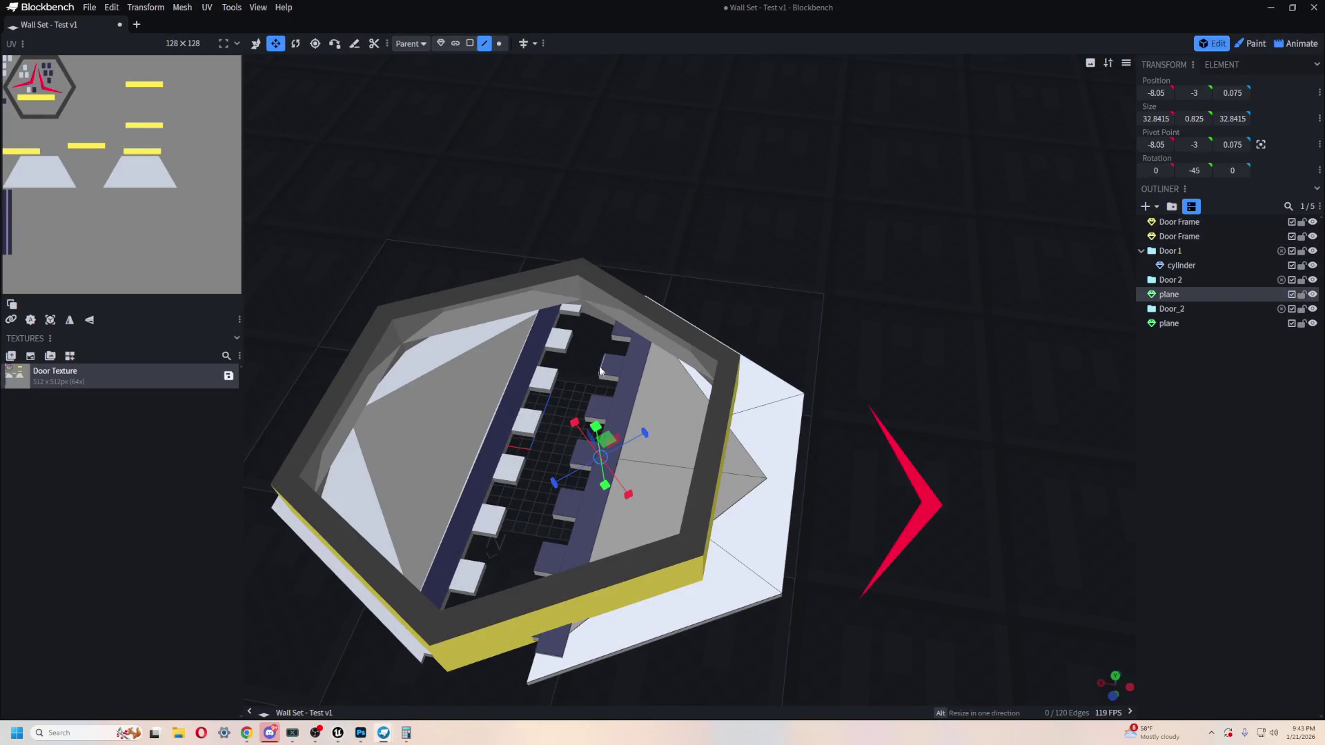
left_click_drag(816, 238, 705, 324)
left_click(705, 327)
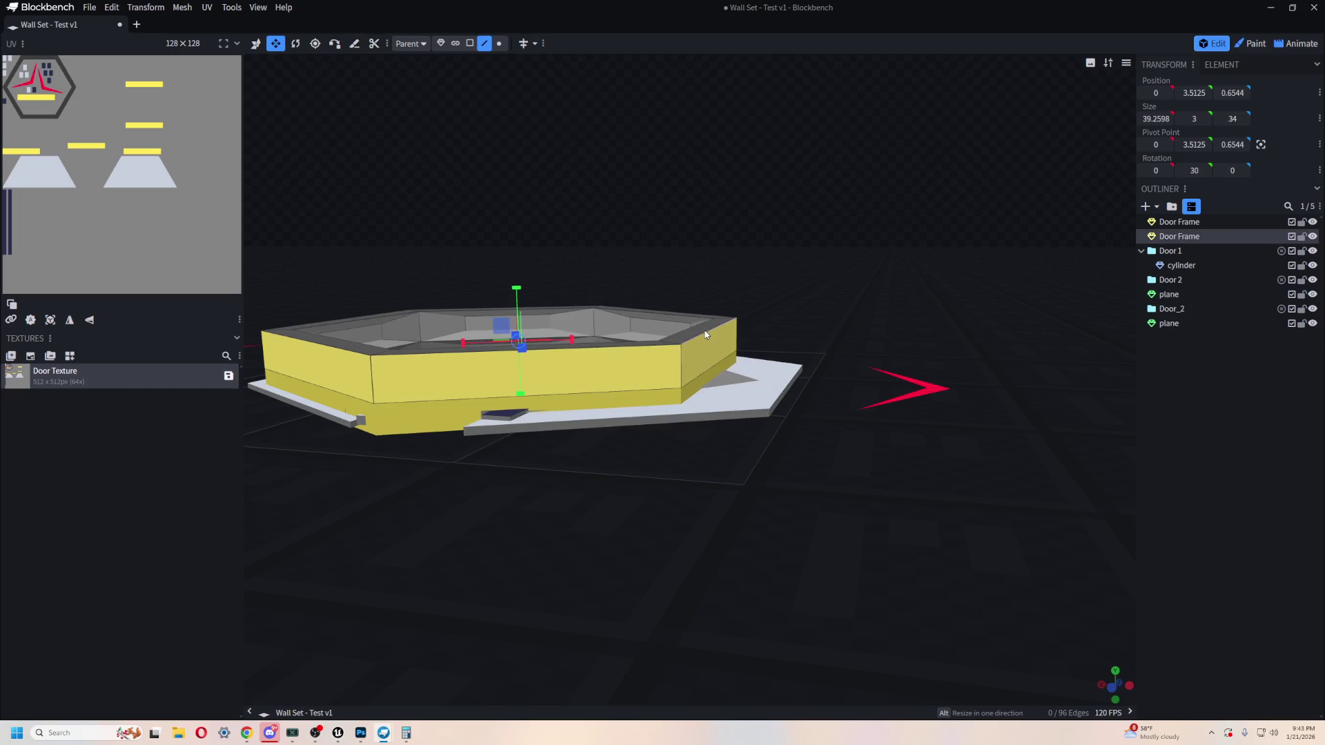
scroll("up", 3)
key("Delete")
left_click_drag(775, 208, 737, 243)
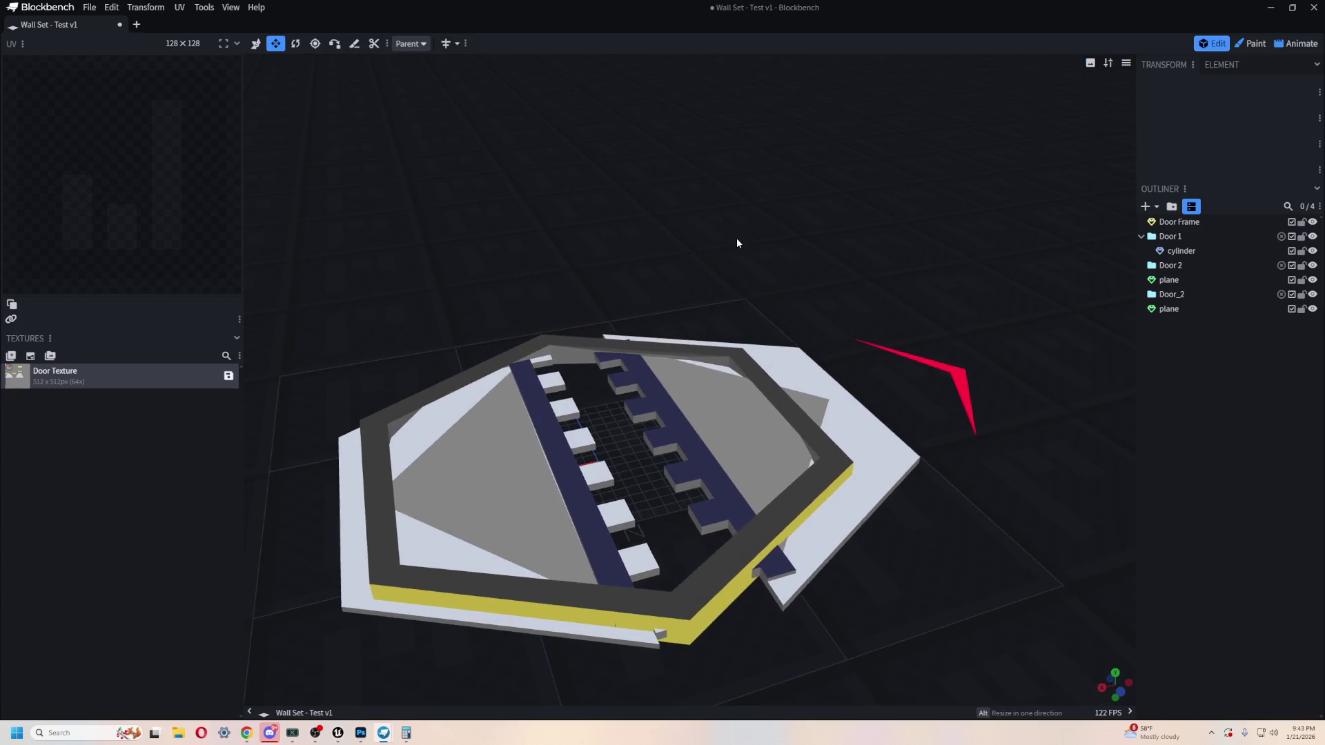
key("alt+Tab")
left_click(496, 324)
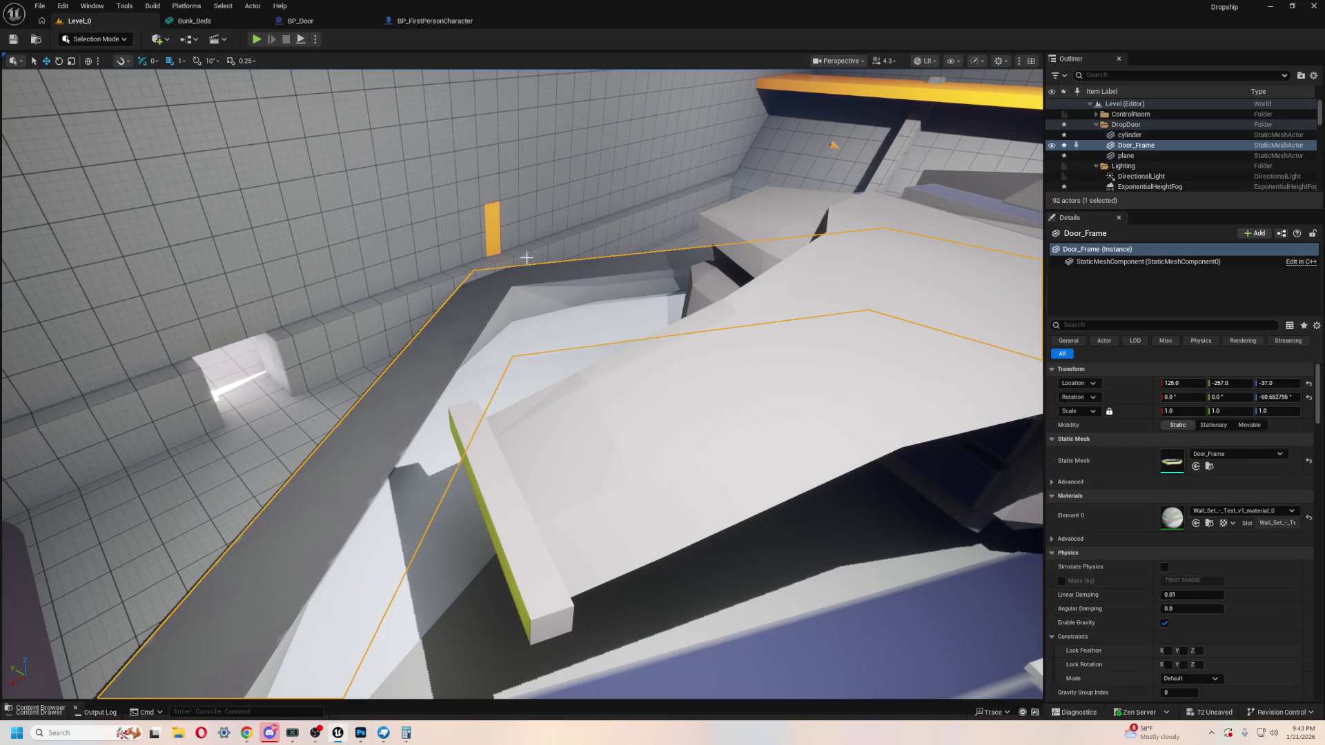
Step: Delete the Door_Frame, undo to restore it, then inspect it near the hangar floor
left_click_drag(496, 325, 595, 470)
left_click(512, 373)
key("Delete")
left_click_drag(612, 354, 469, 235)
key("ctrl+z")
left_click_drag(653, 414, 745, 511)
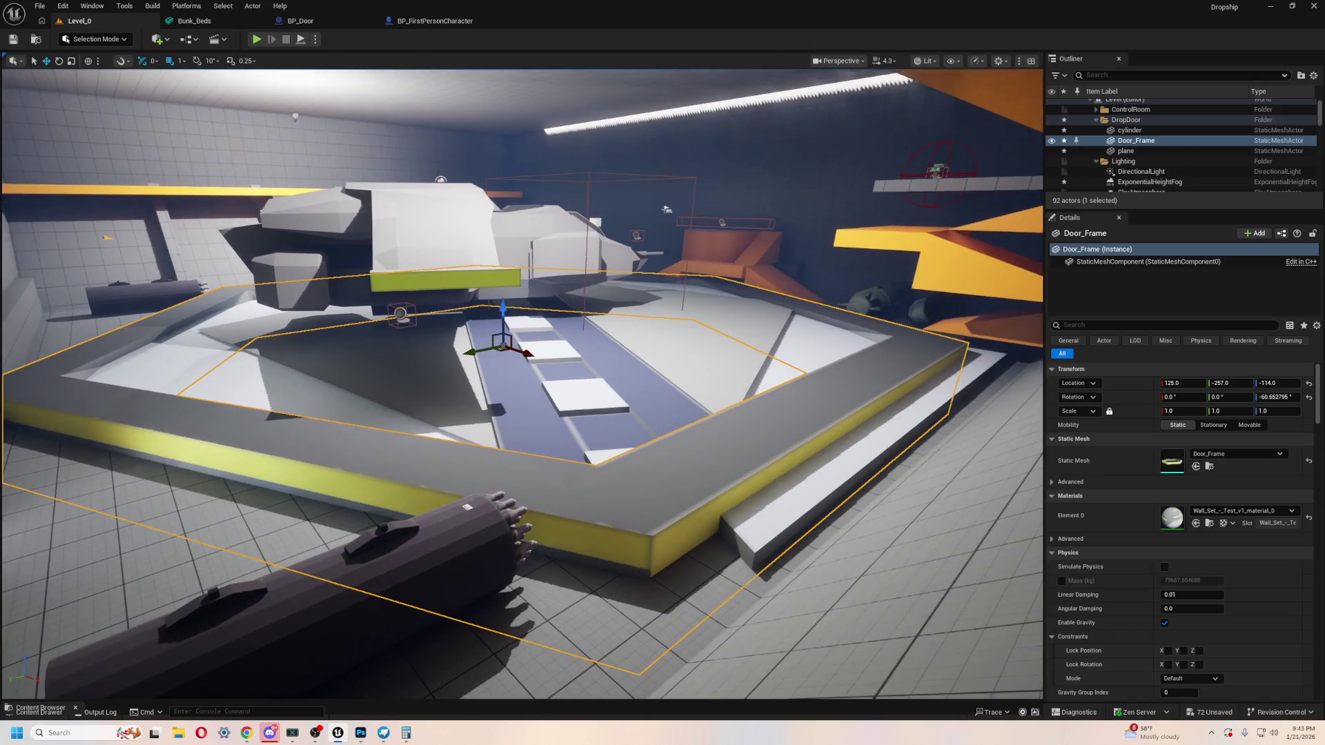
left_click_drag(722, 459, 669, 393)
left_click_drag(486, 338, 486, 338)
left_click(483, 364)
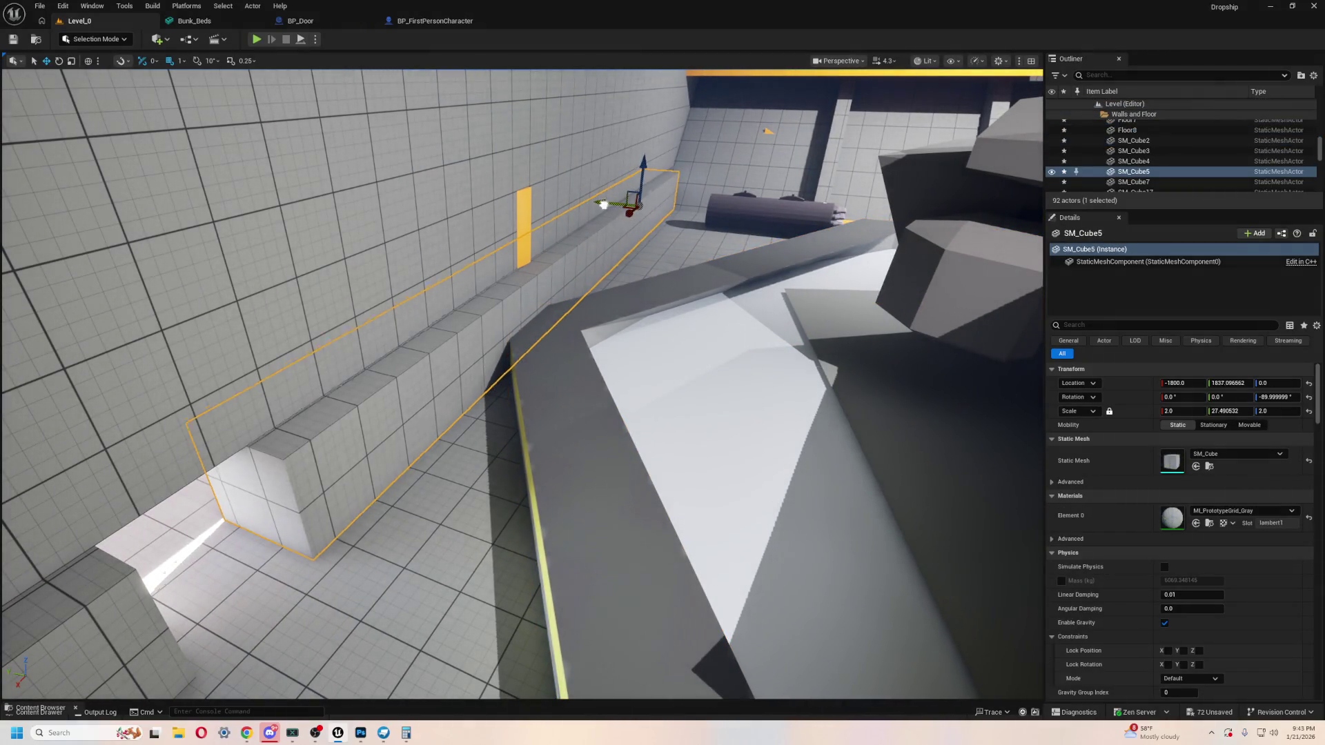
Step: Hide the SM_Cube5 ledge and slide SM_Cube19 and SM_Cube7 back along Y
key("h")
left_click(543, 171)
left_click_drag(647, 151, 605, 145)
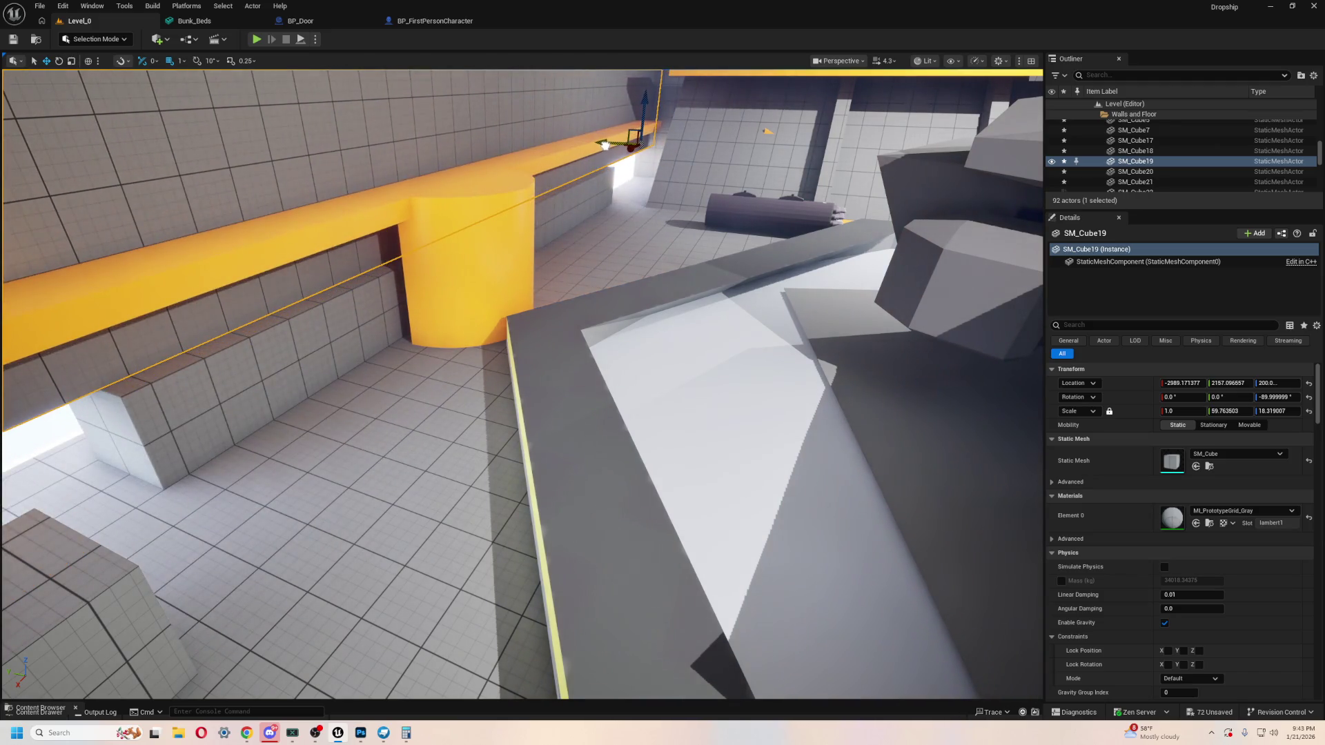
left_click(582, 297)
key("f")
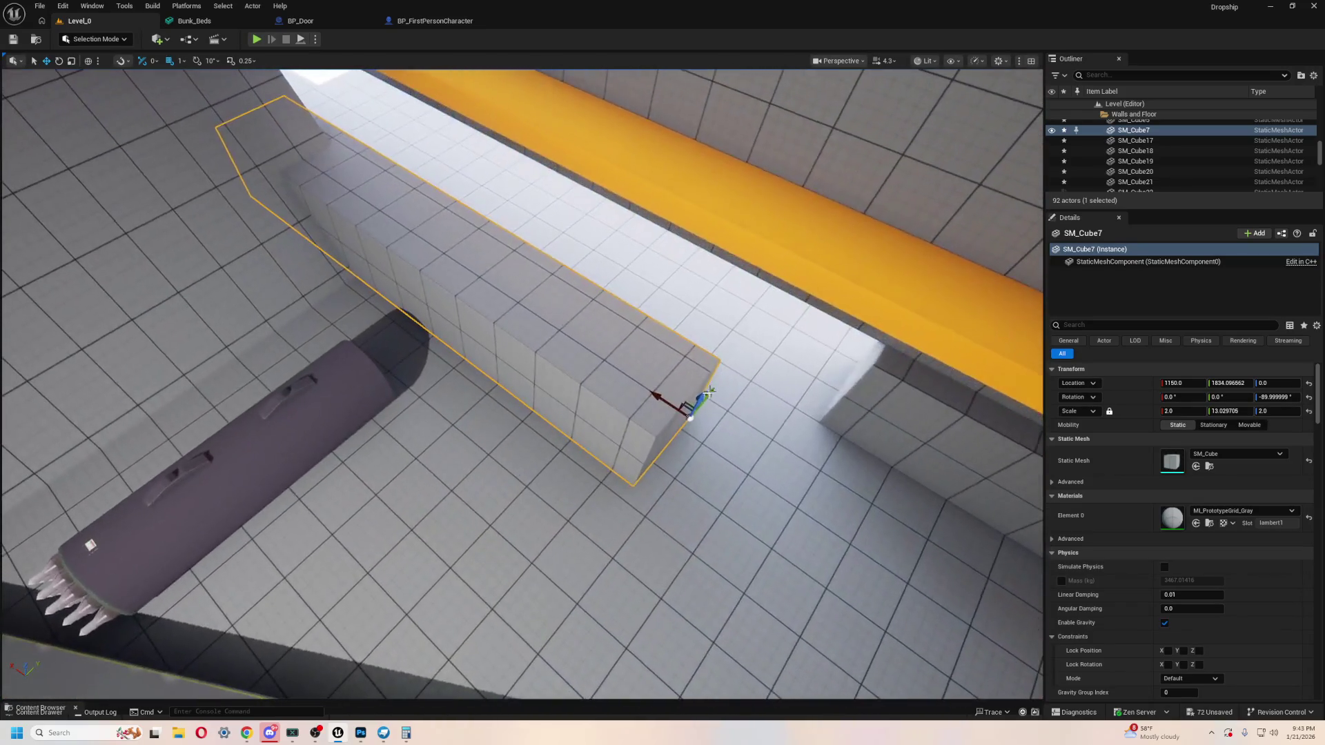
left_click_drag(768, 336, 803, 311)
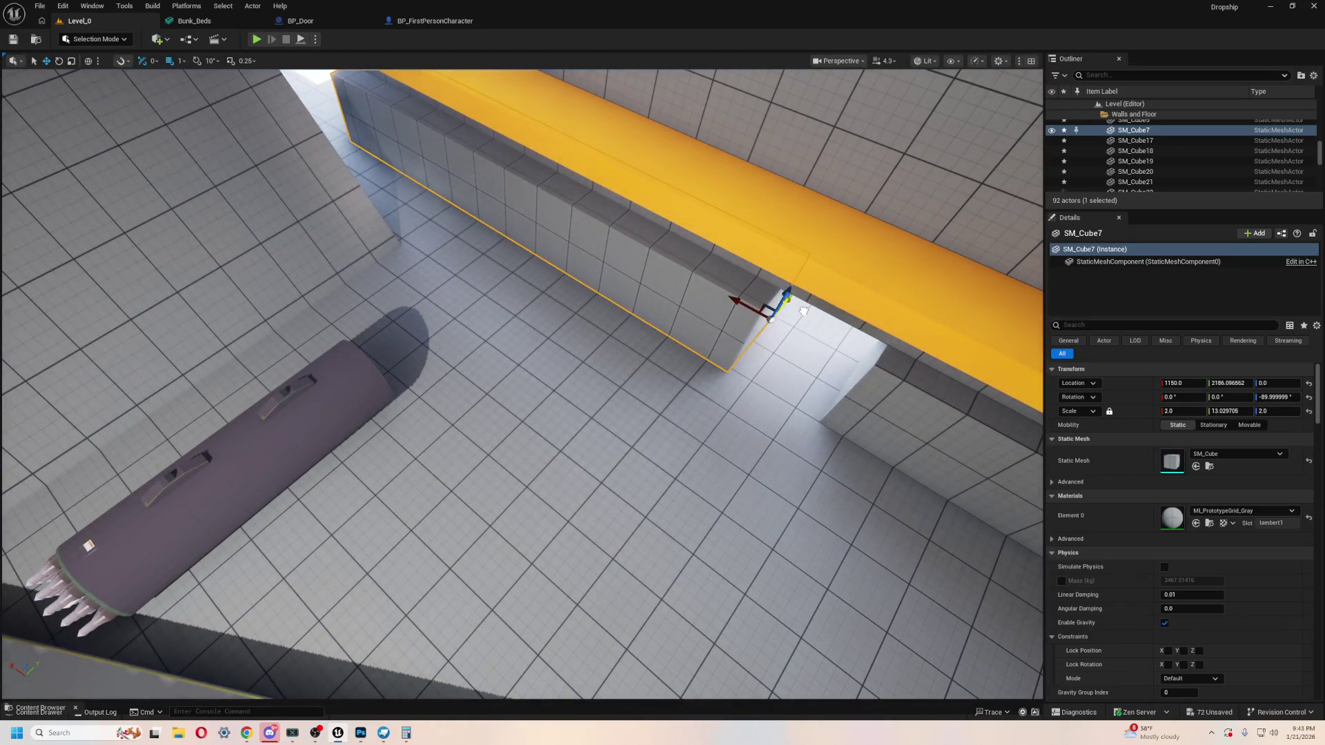
Step: Inspect walls SM_Cube17 and SM_Cube2, then start a playtest of the level
left_click(471, 264)
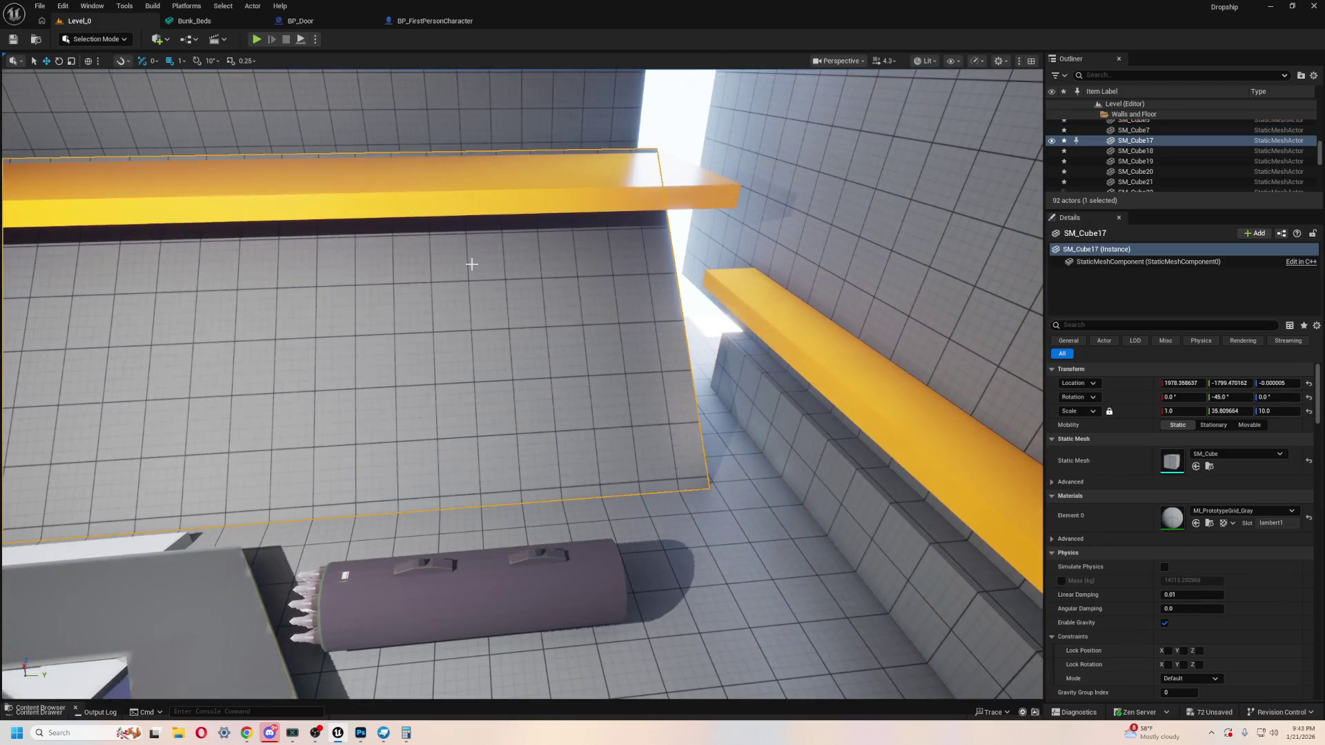
key("f")
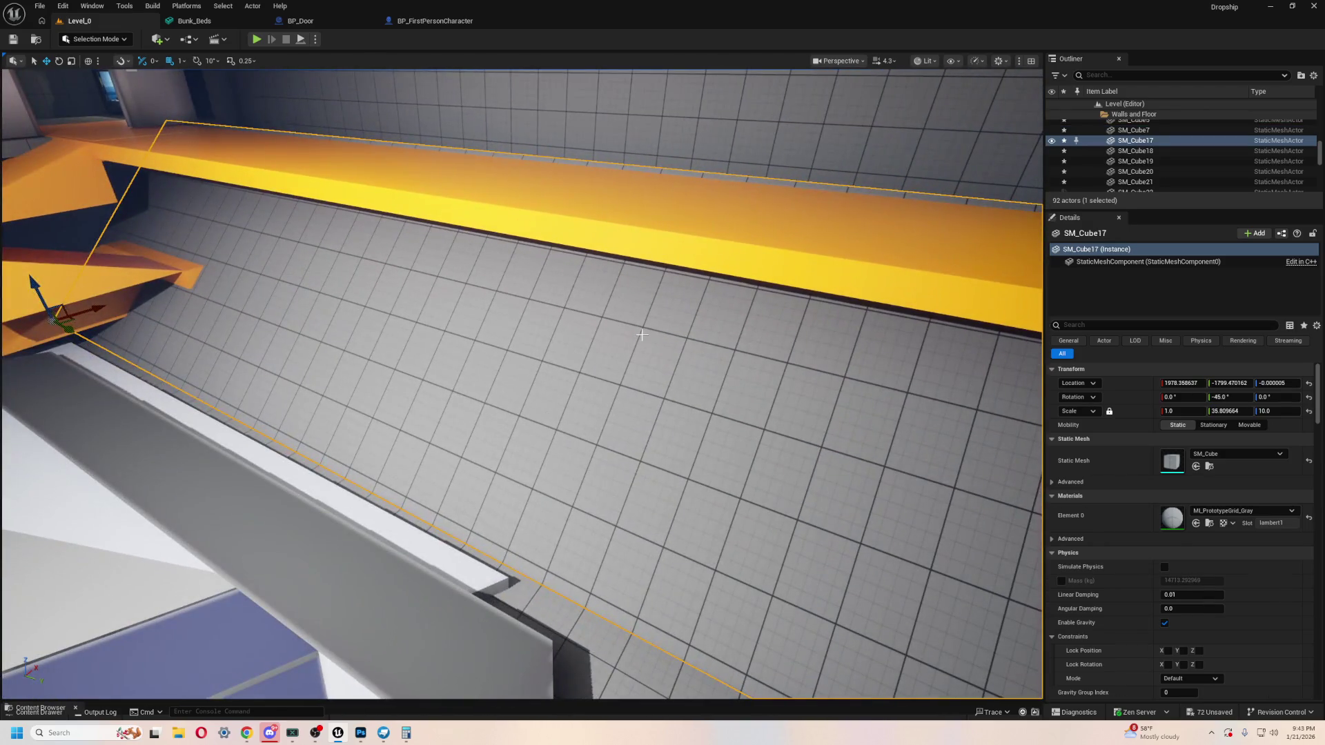
key("f")
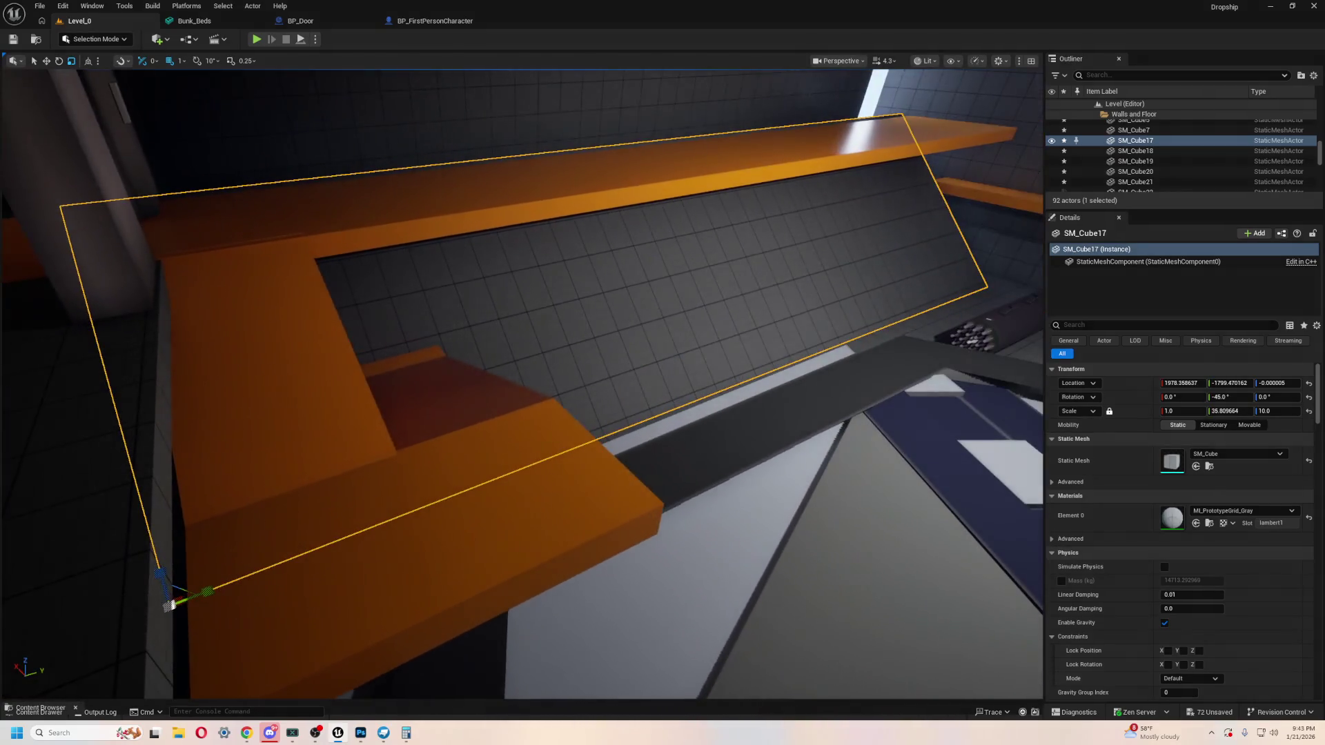
left_click_drag(471, 413, 621, 442)
left_click(470, 413)
left_click_drag(732, 465, 340, 473)
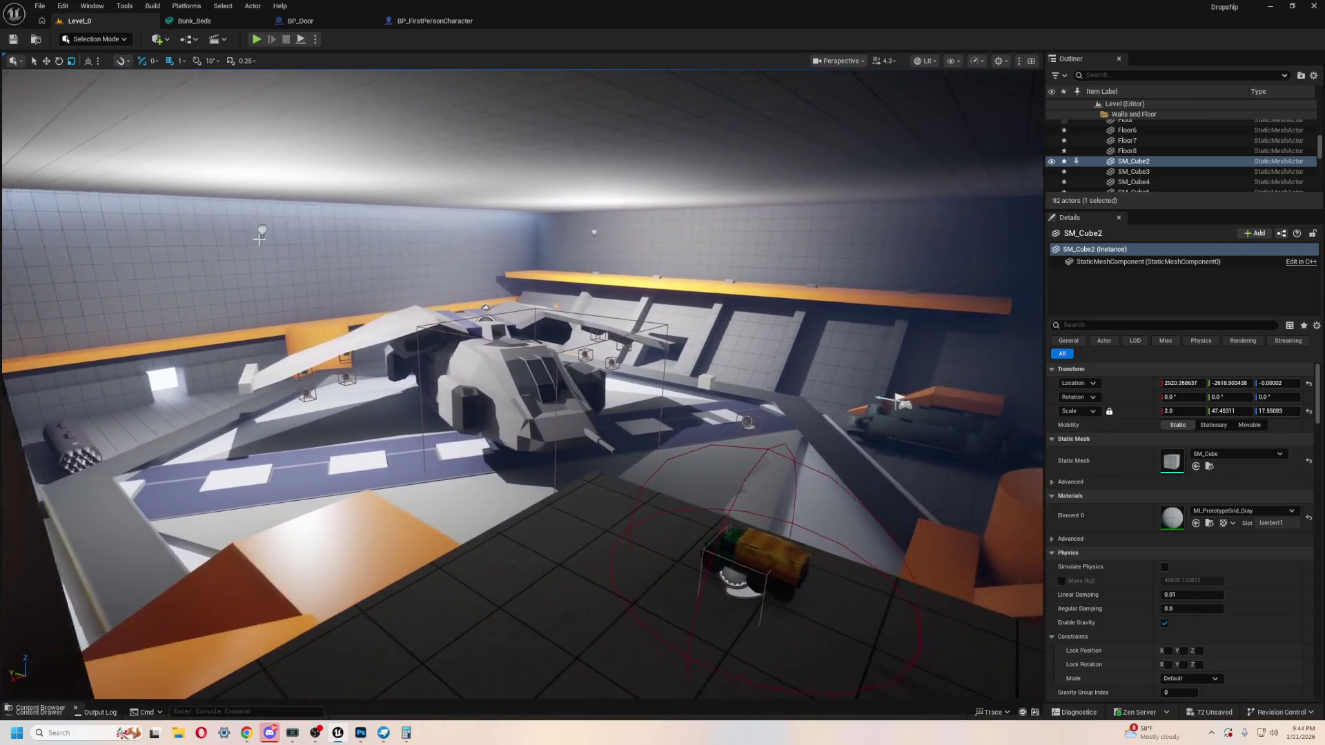
left_click(257, 39)
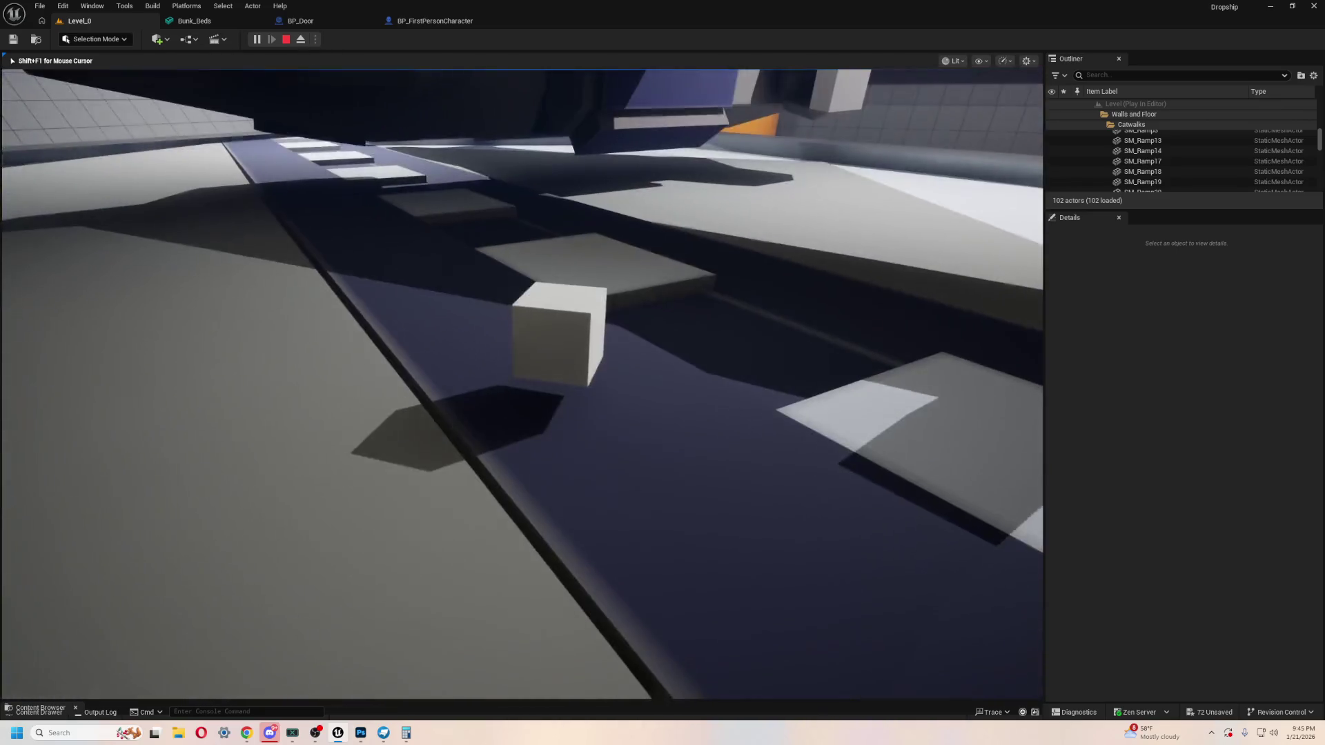
Step: Finish the first-person walk across the hangar and return to editing
key("Escape")
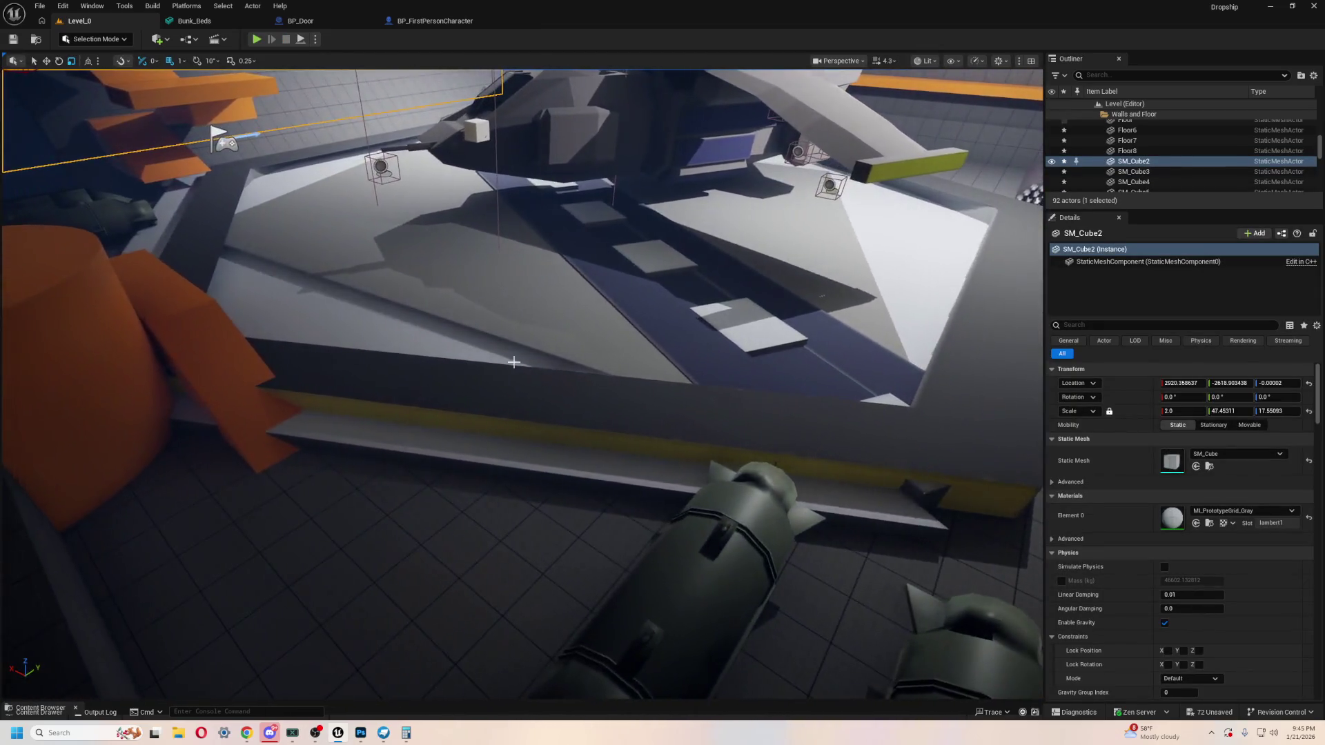
Step: Select the Door_Frame in the level and in the imported wall set assets
left_click(591, 414)
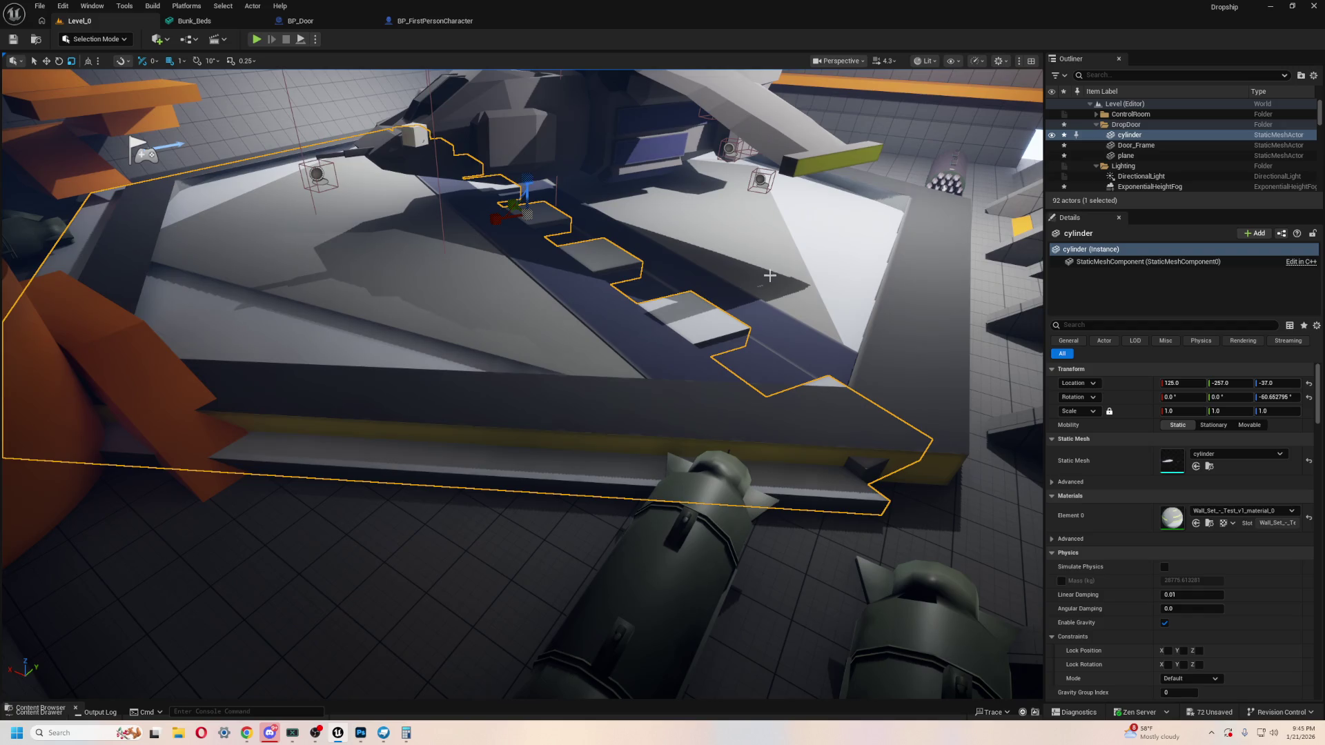
left_click(568, 378)
left_click(571, 378)
key("ctrl+space")
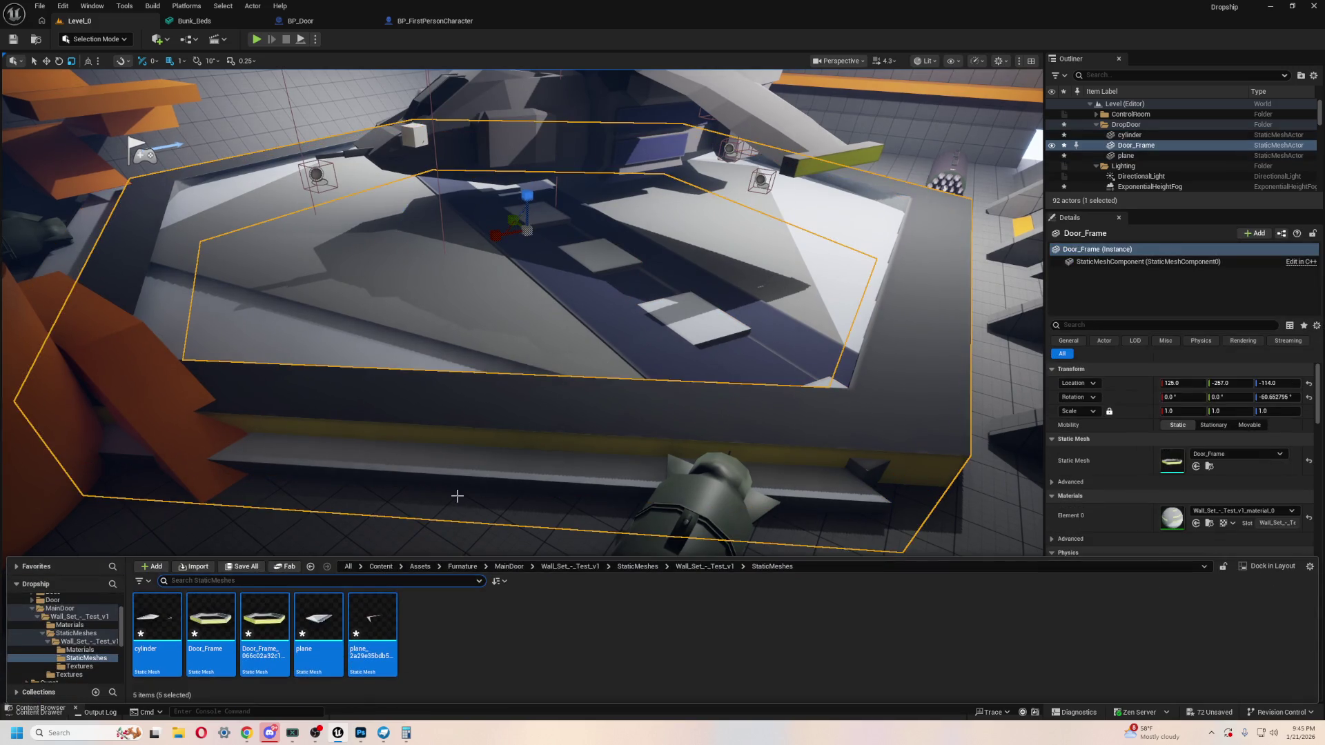
left_click(219, 614)
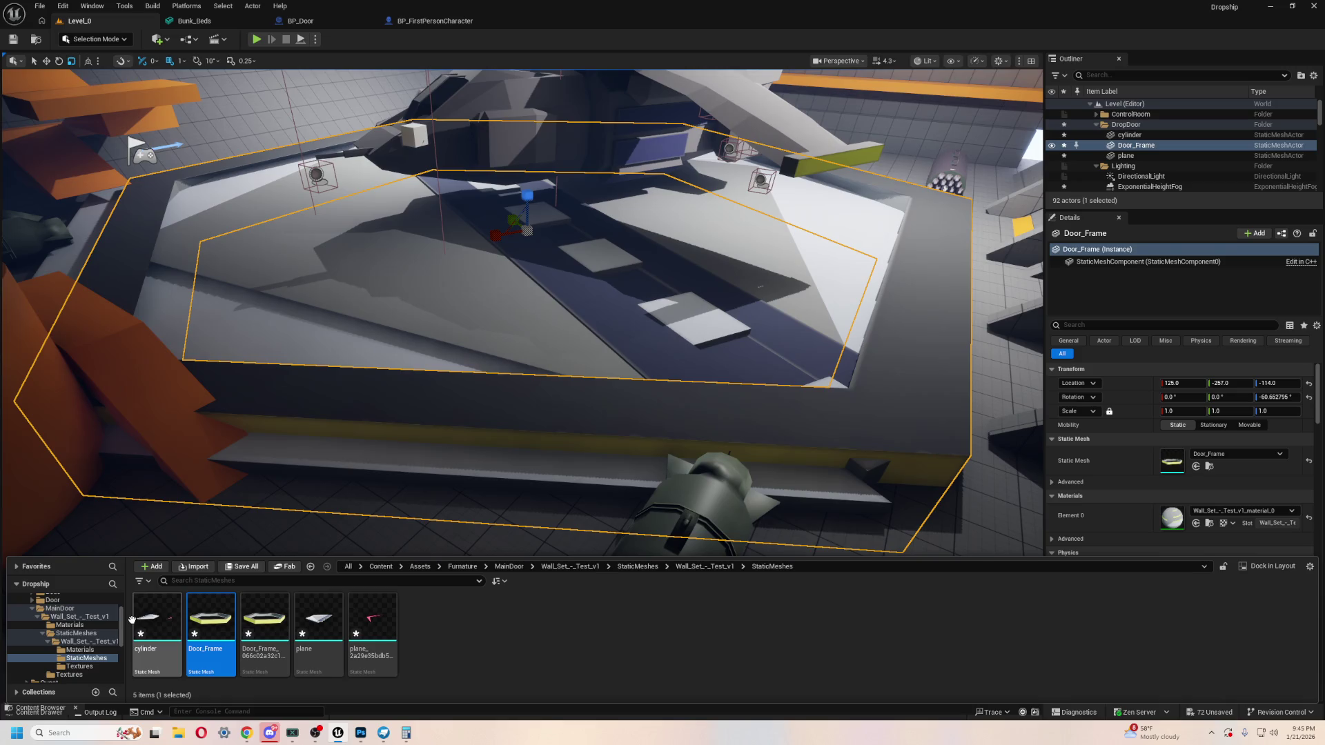
Step: Playtest again, carrying the white cube past the orange sofa to the dropship
key("alt+p")
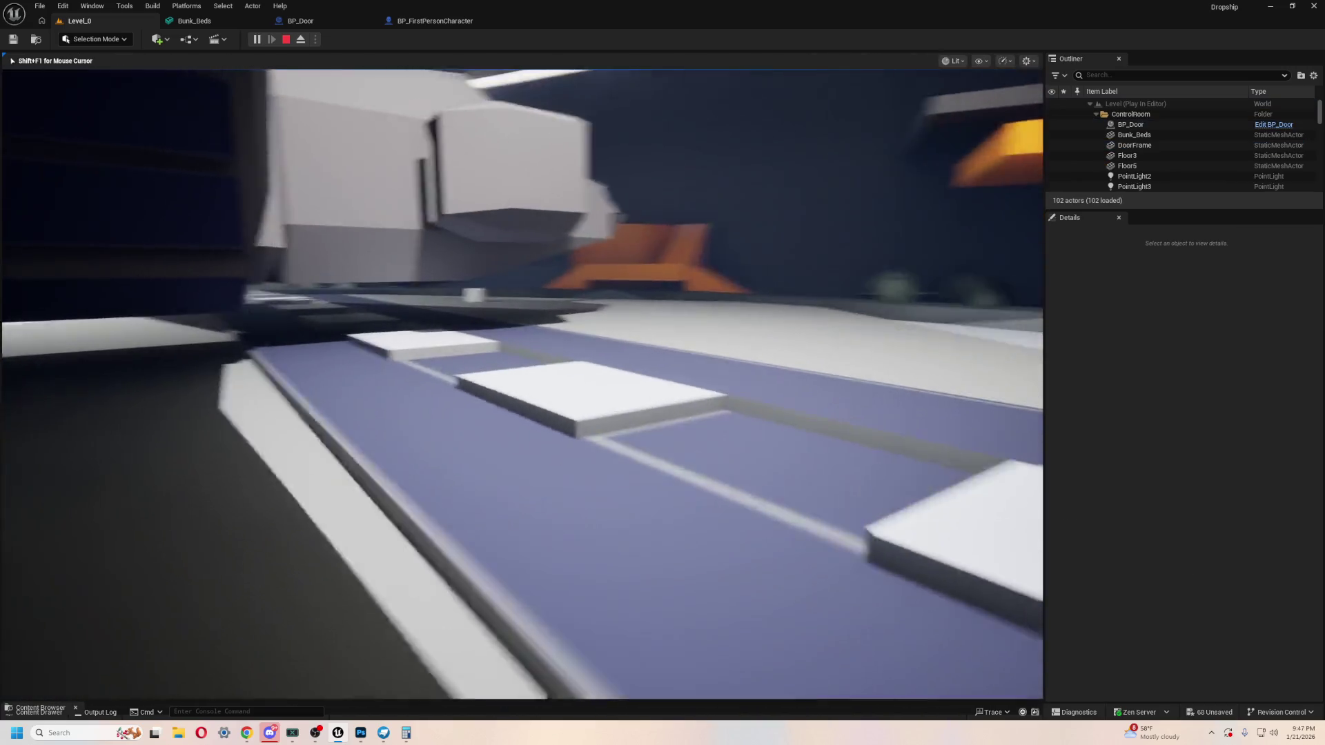
key("w")
key("w")
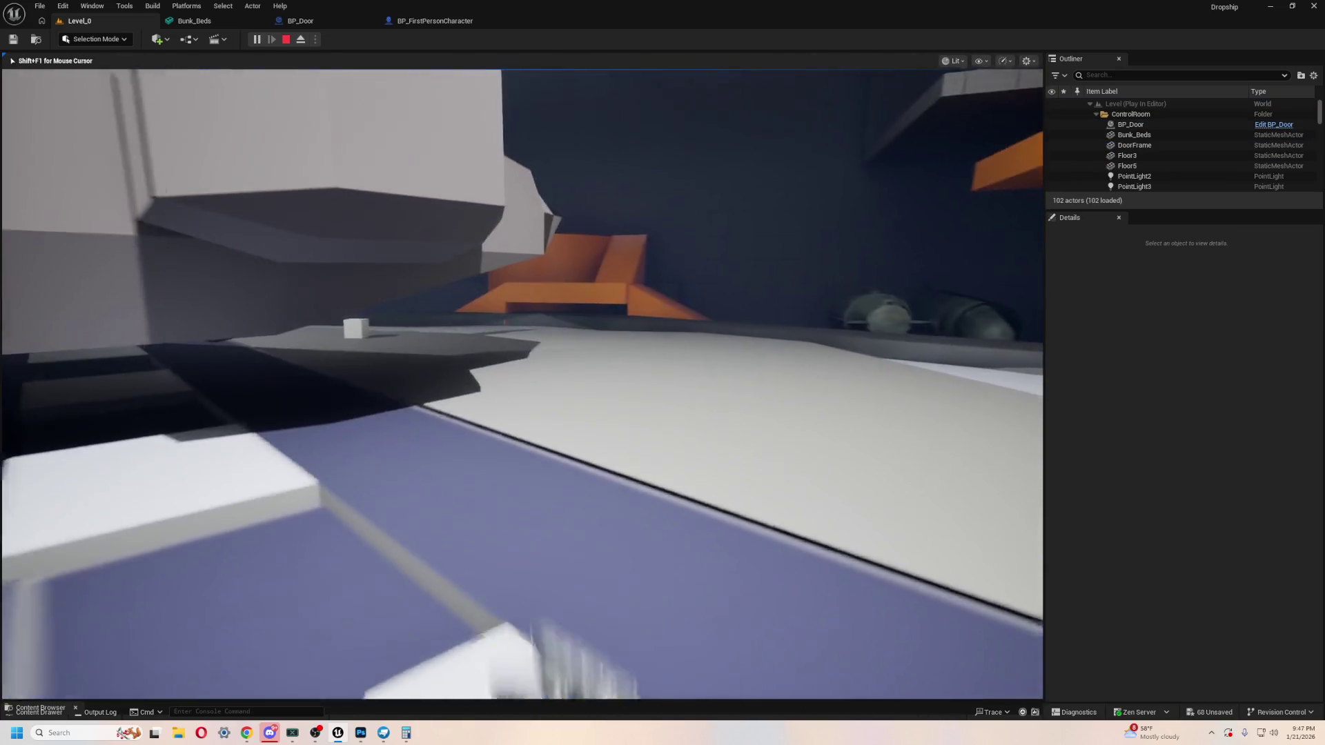
key("w")
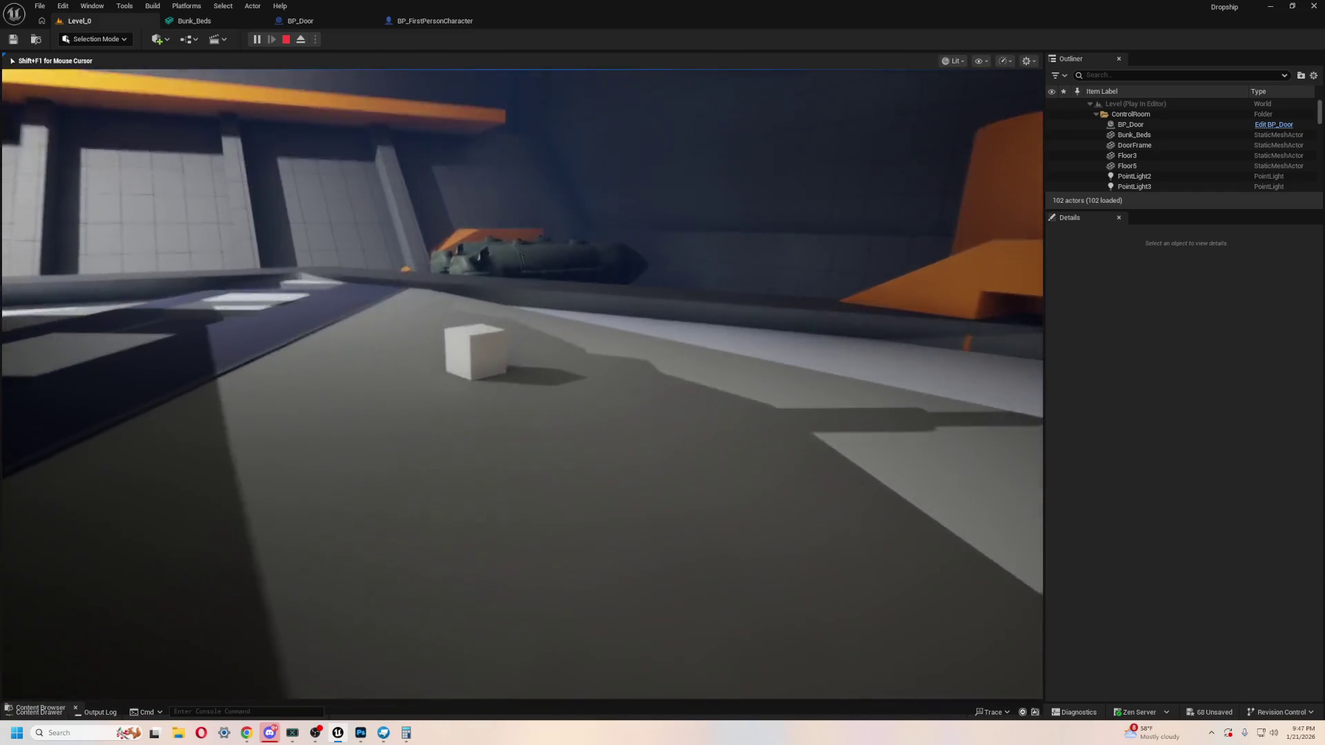
key("w")
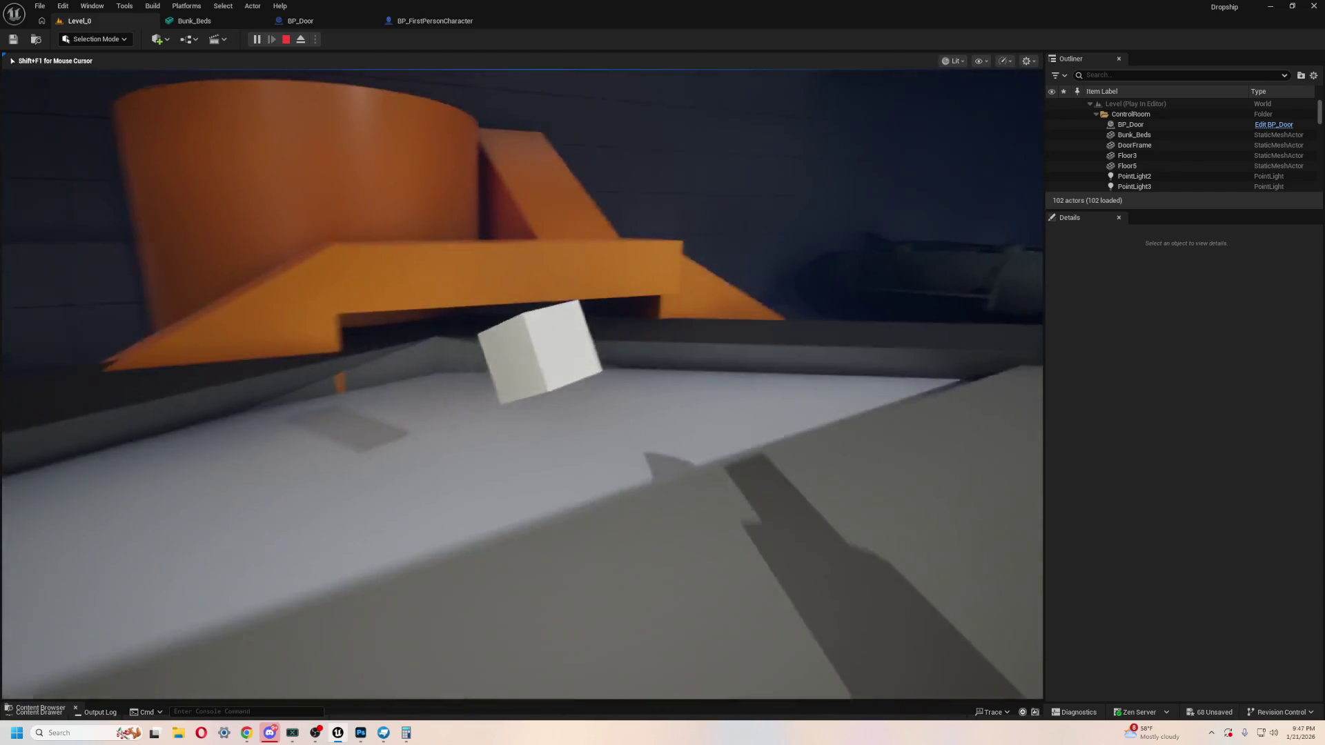
key("w")
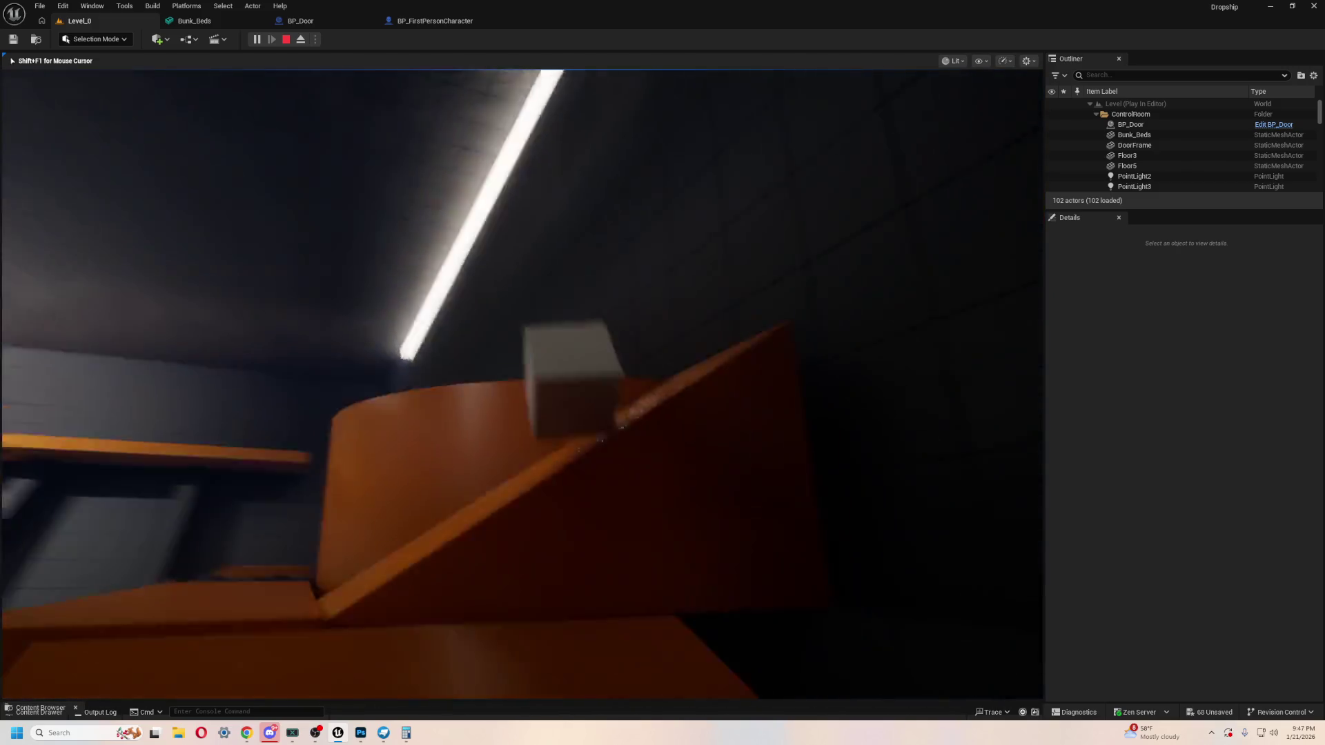
key("w")
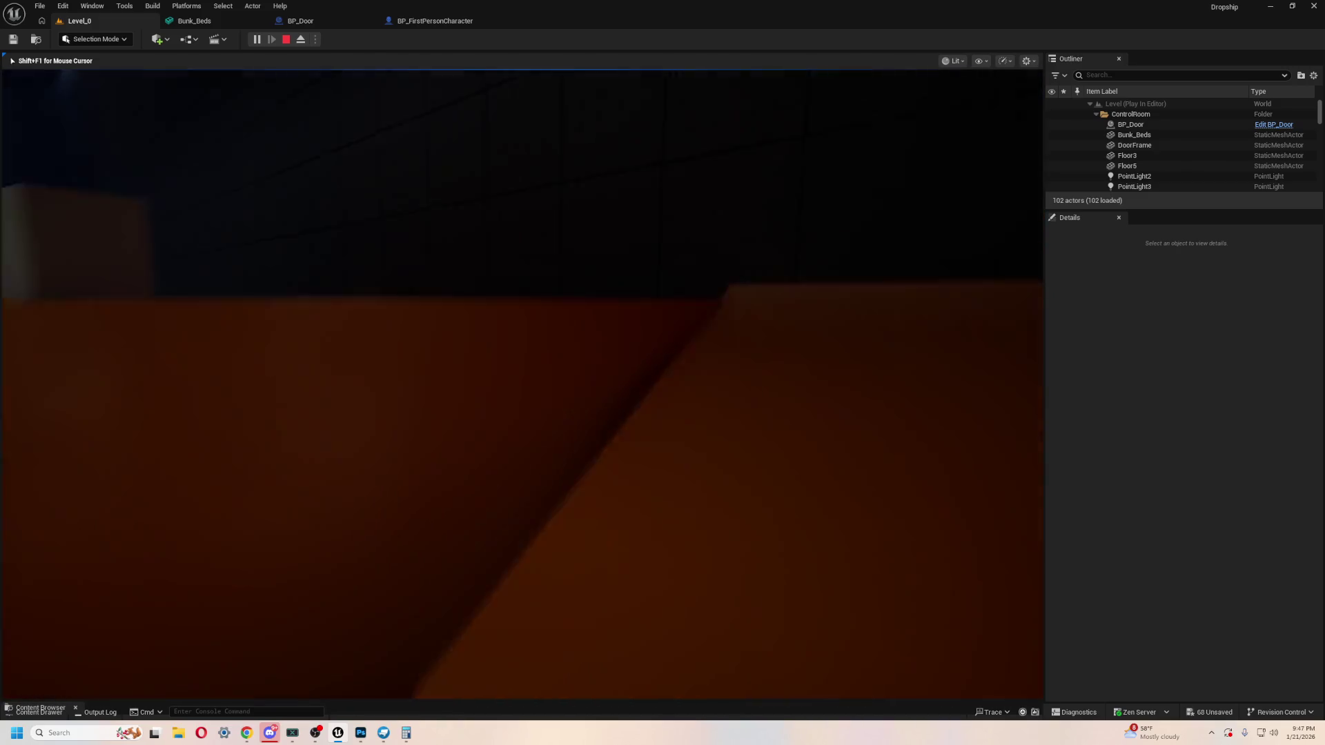
key("w")
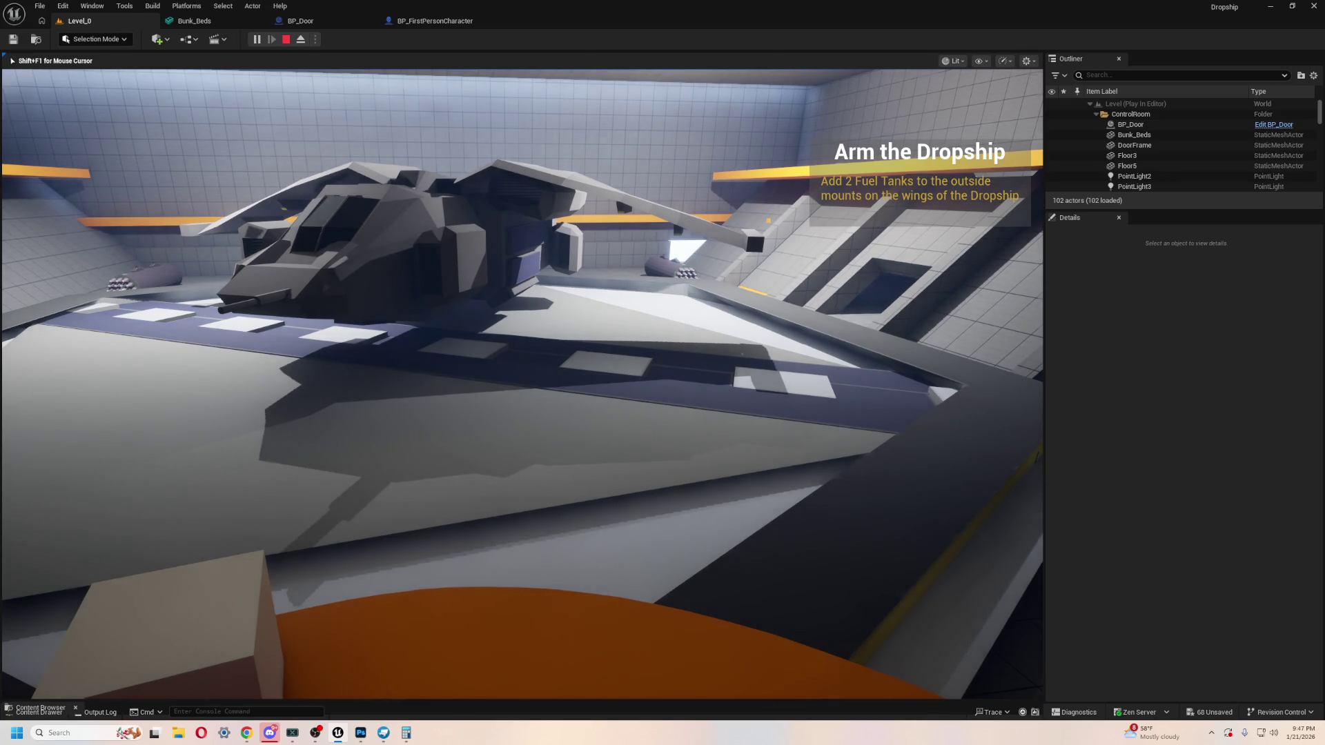
key("s")
key("s")
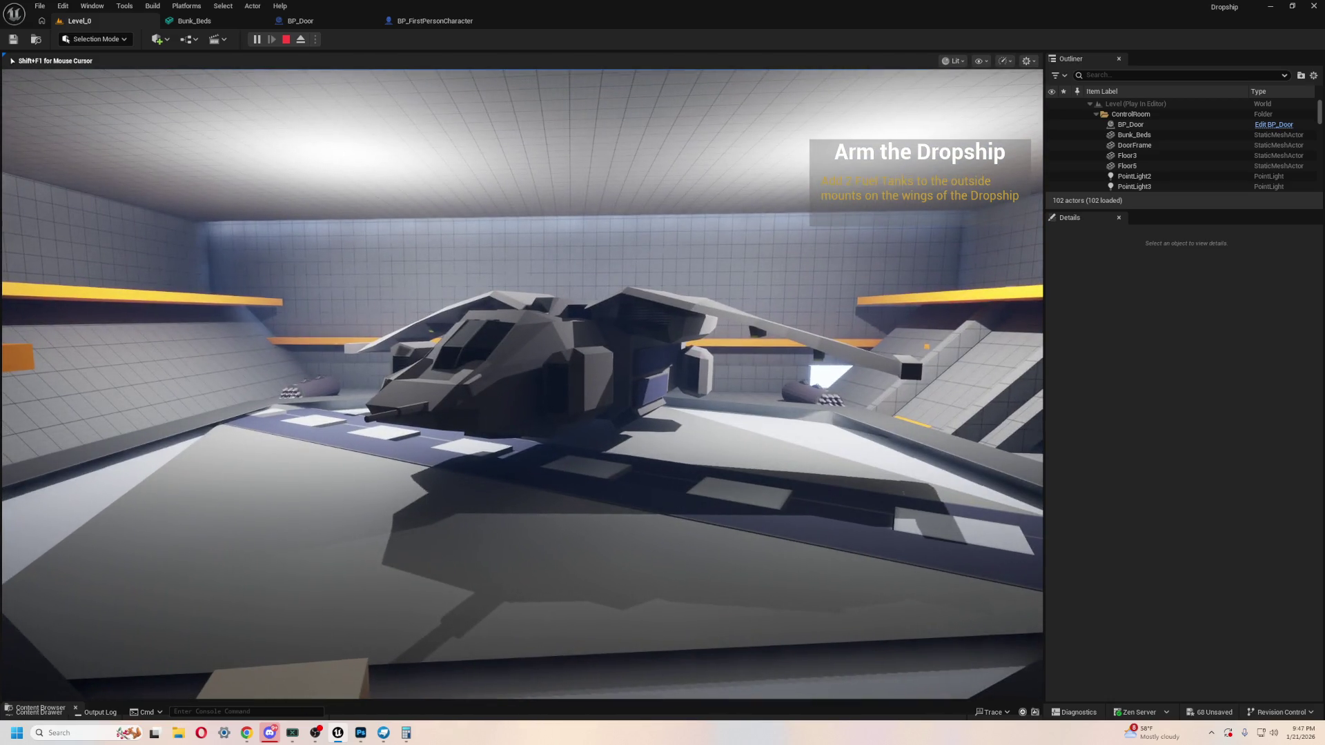
key("a")
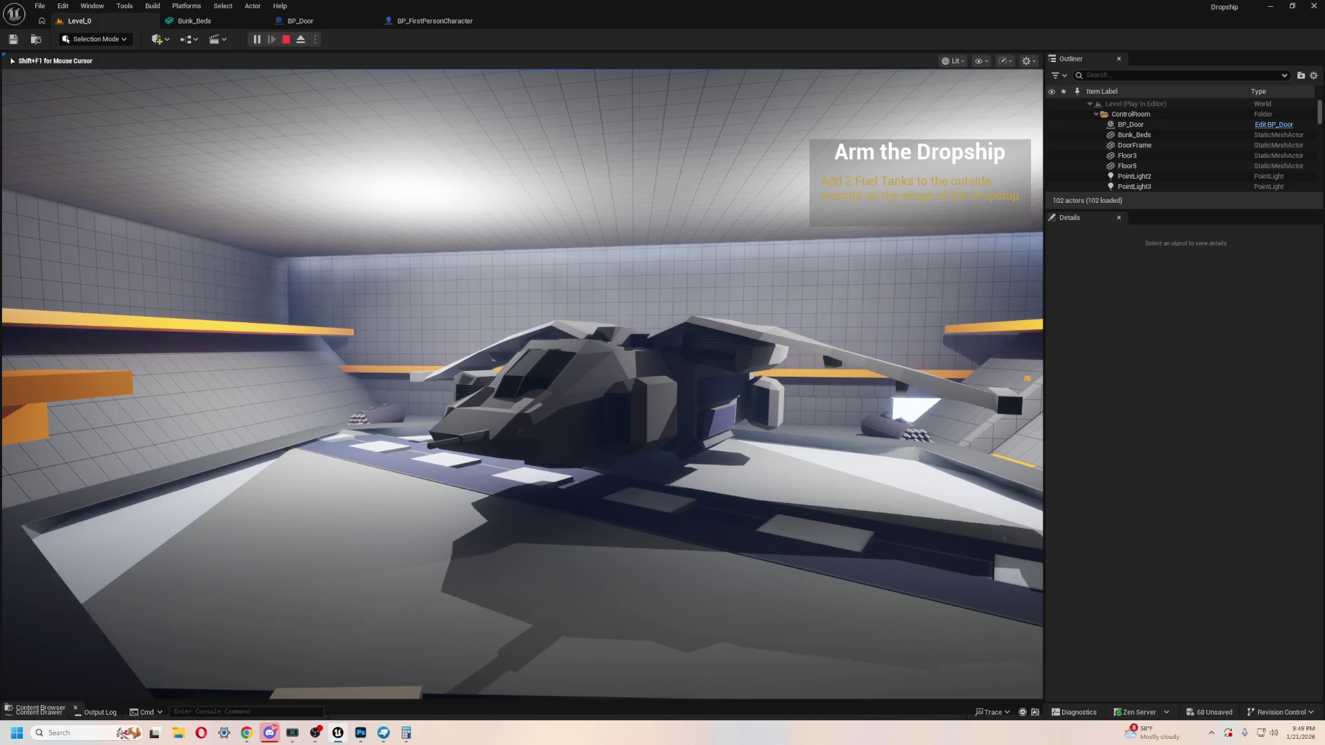
Step: Walk past the orange shelves and truck, looking around the ceiling and dropship
key("w")
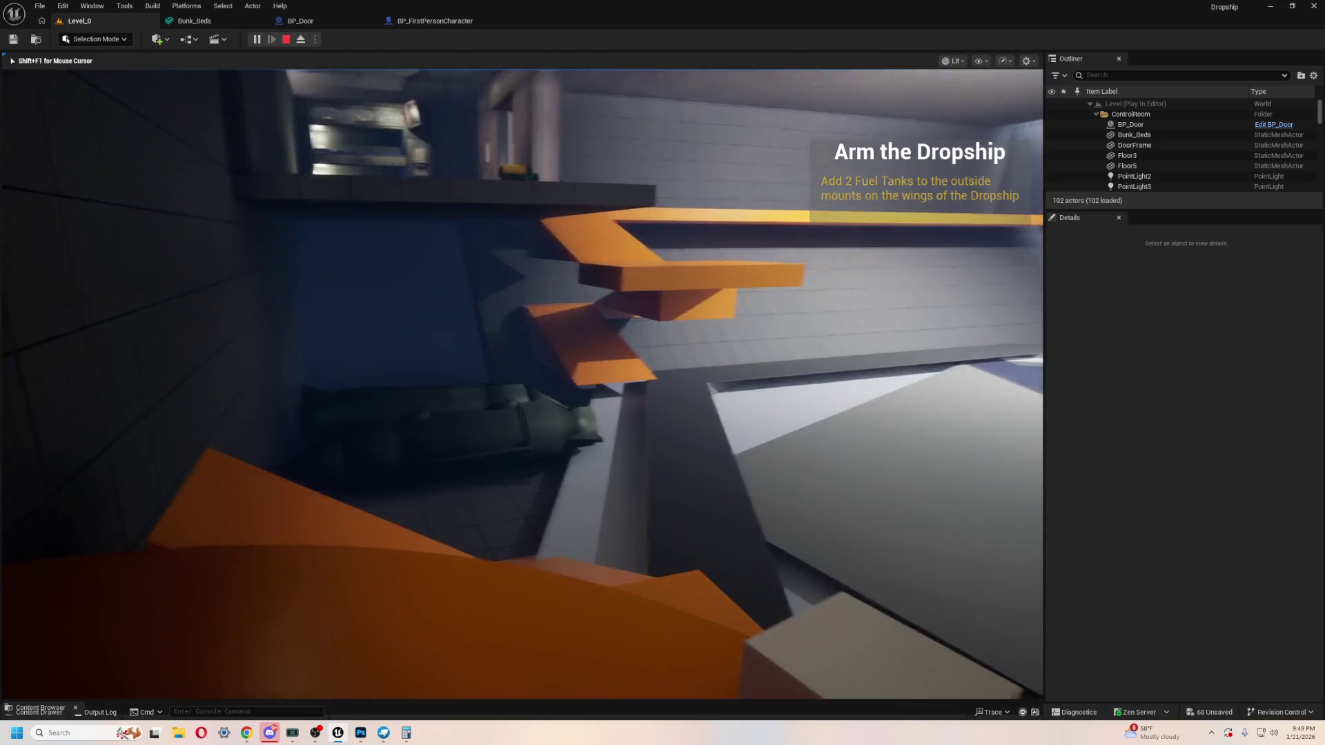
key("w")
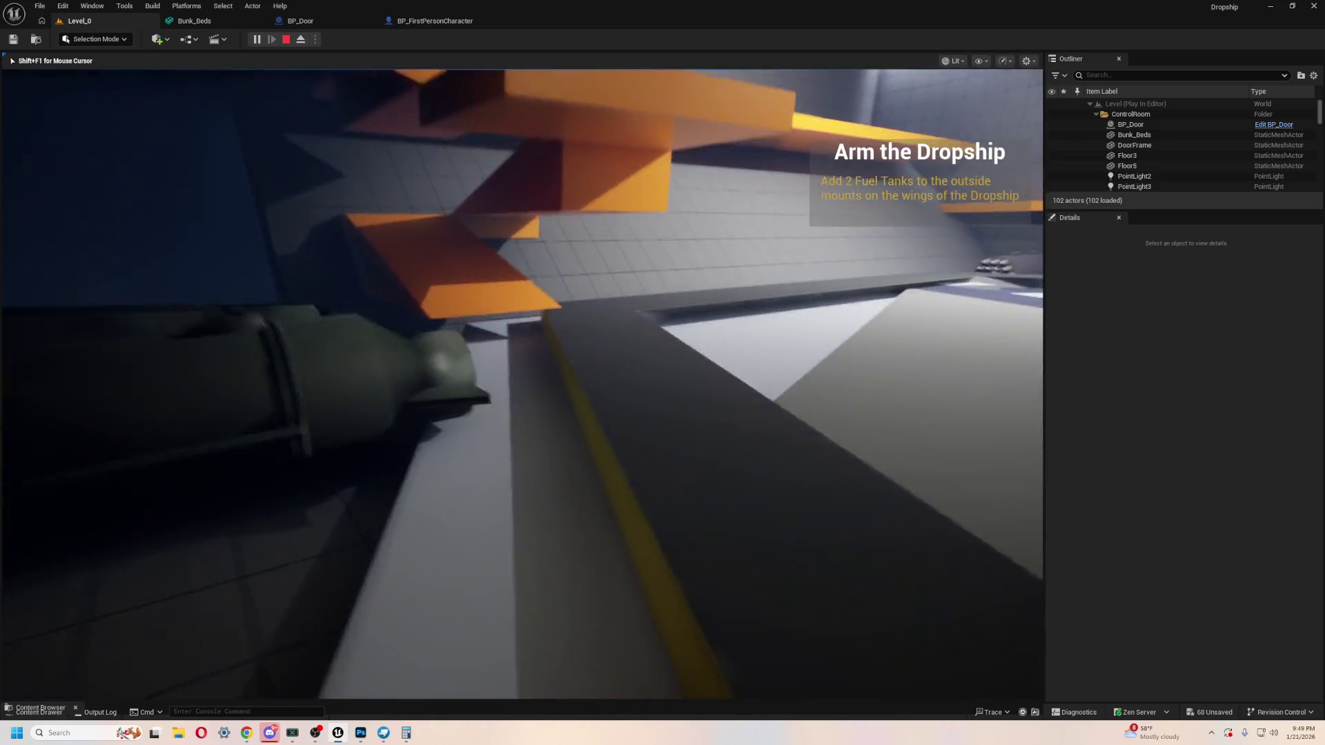
key("w")
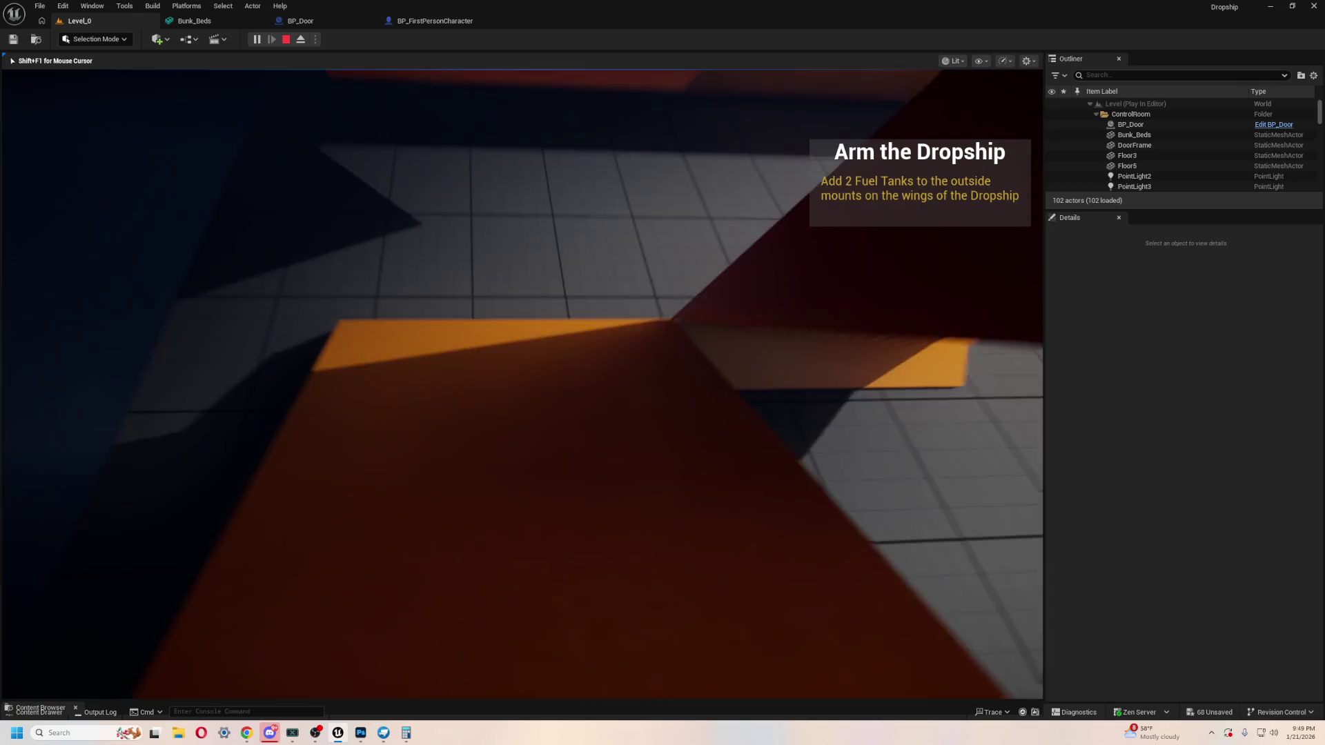
key("w")
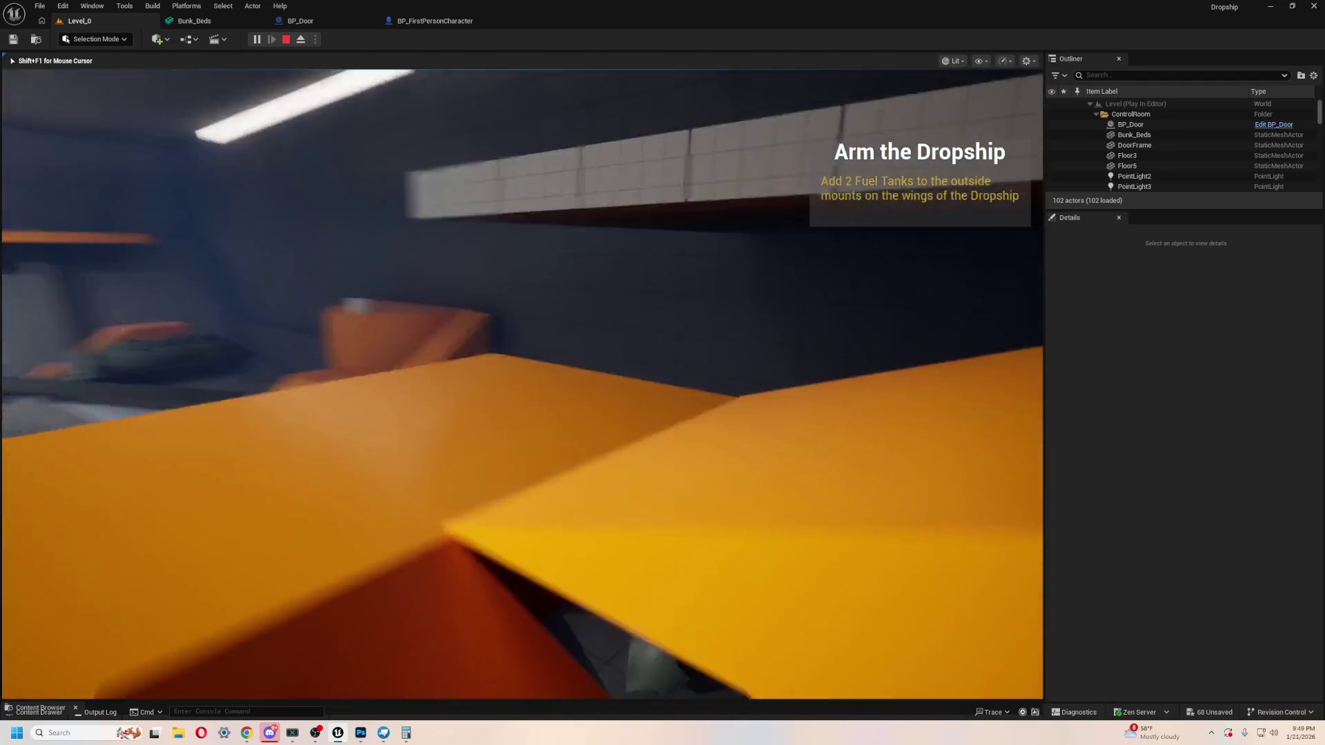
key("w")
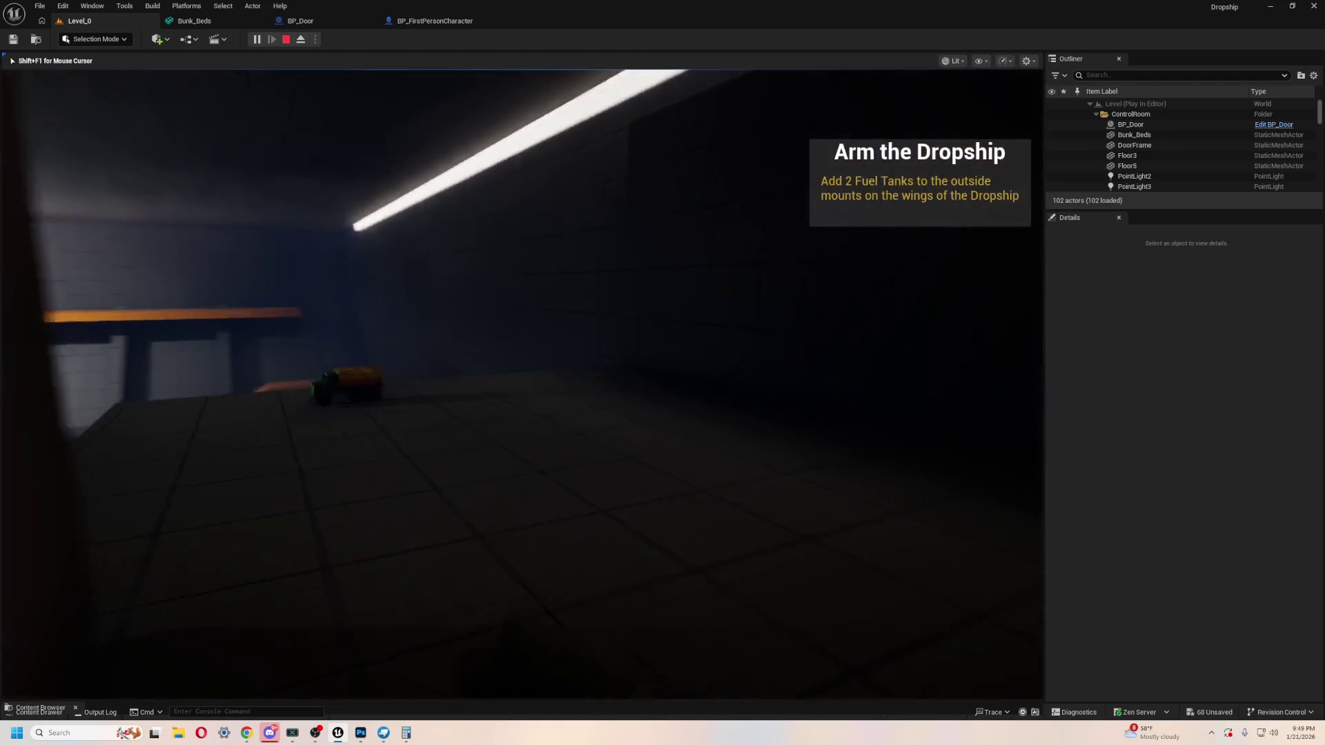
key("w")
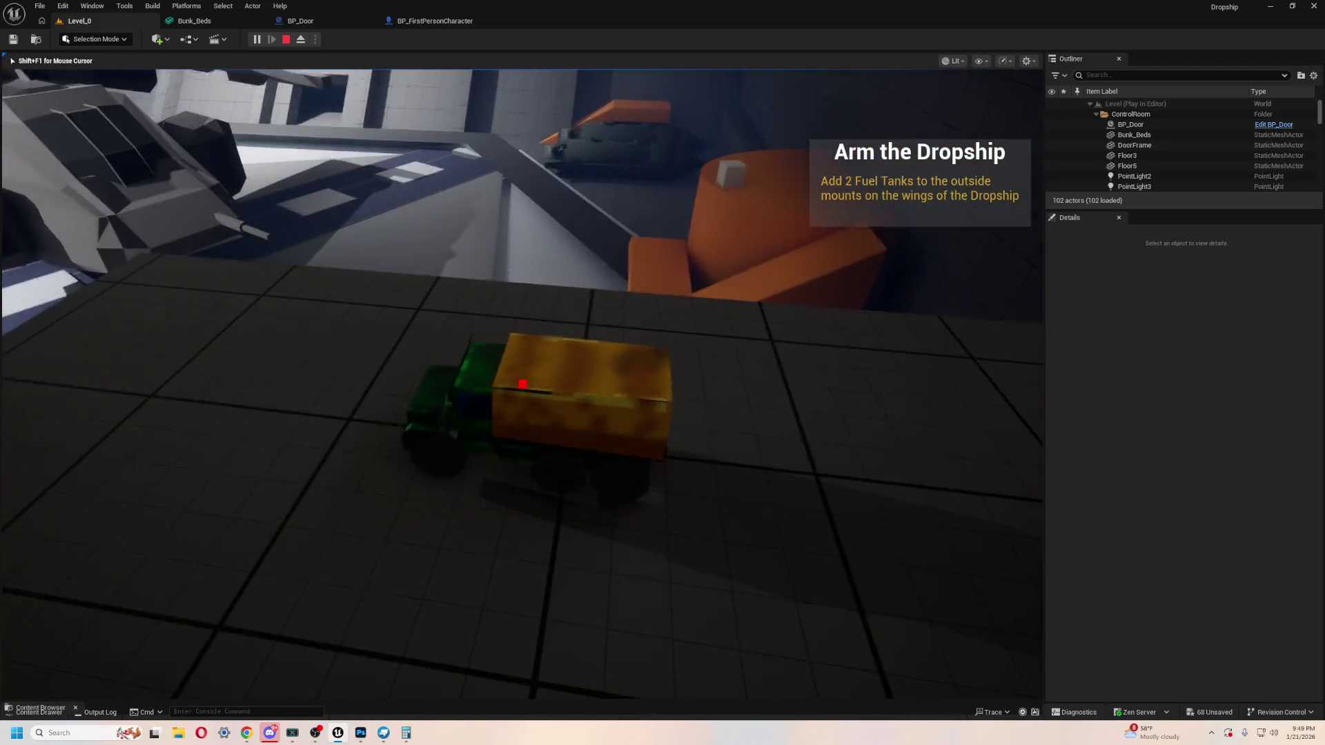
key("w")
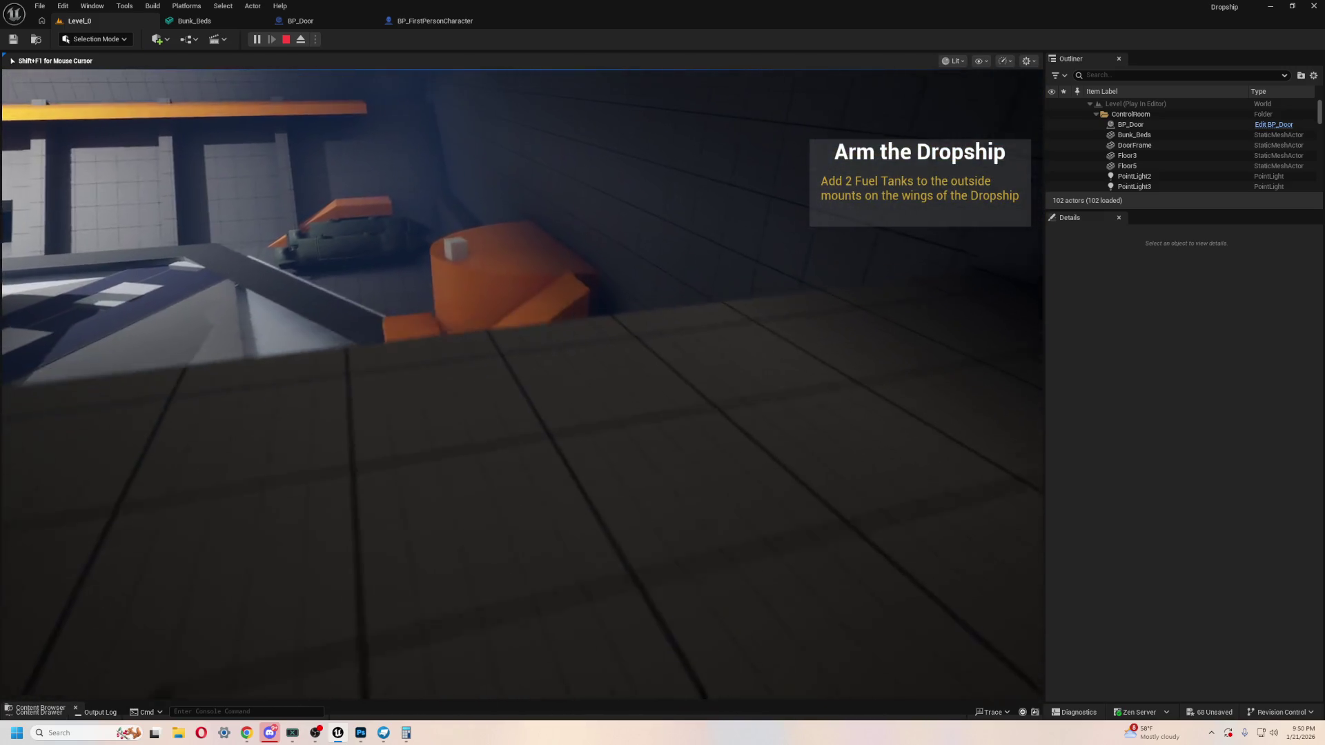
key("w")
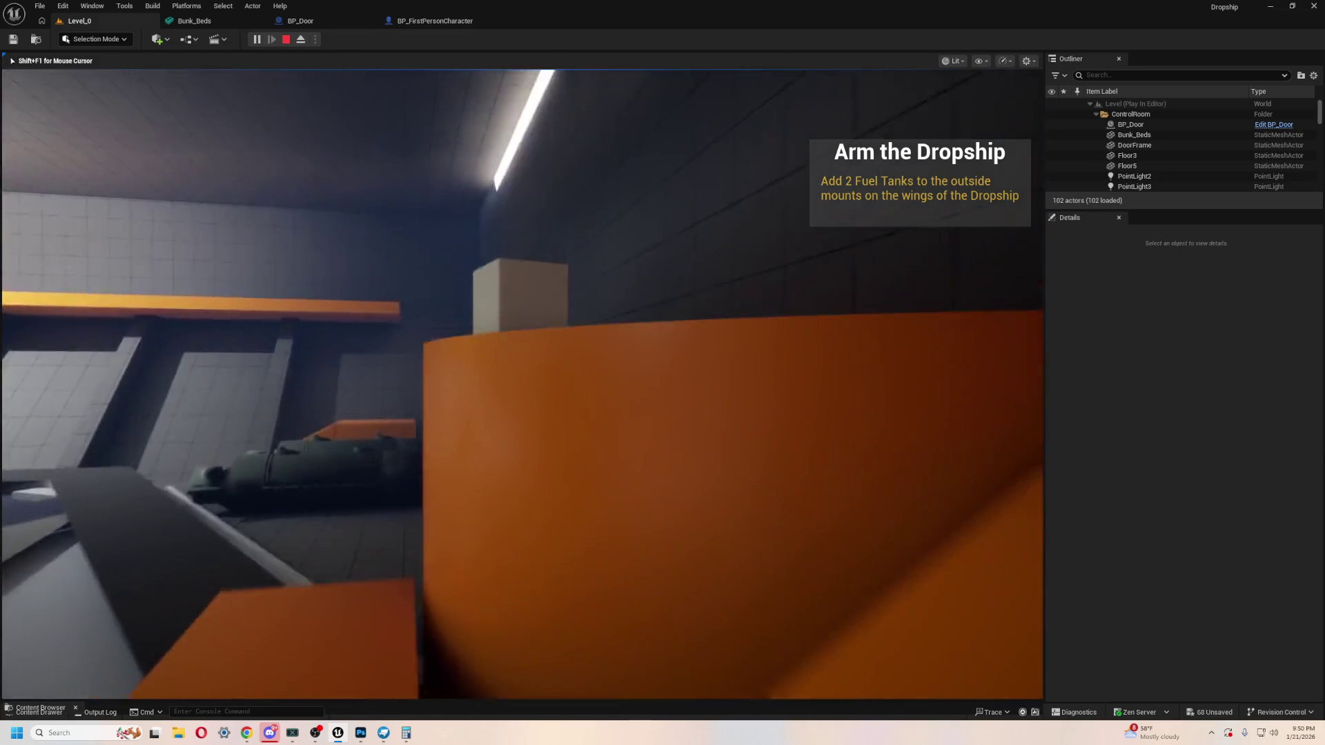
Step: Pick up a cube, end the playtest, and frame the Door_Frame in the editor
key("e")
key("w")
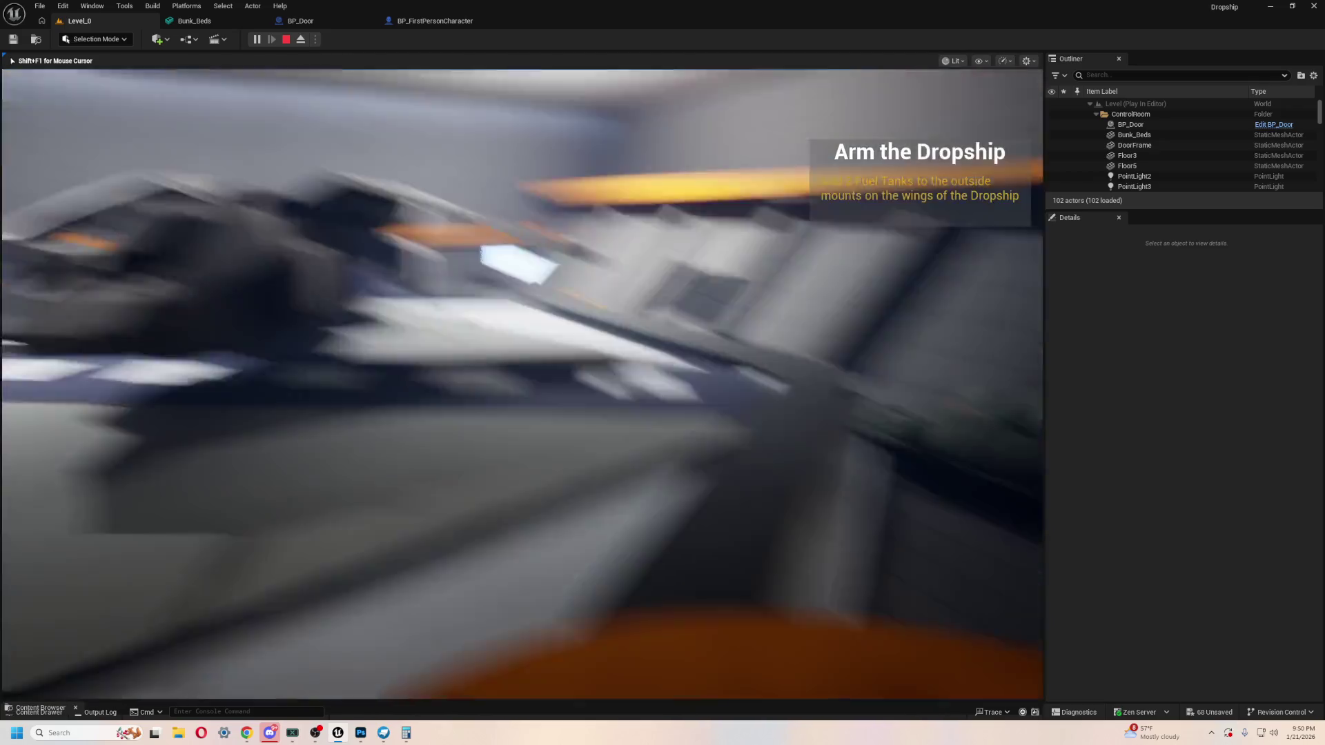
key("Escape")
key("f")
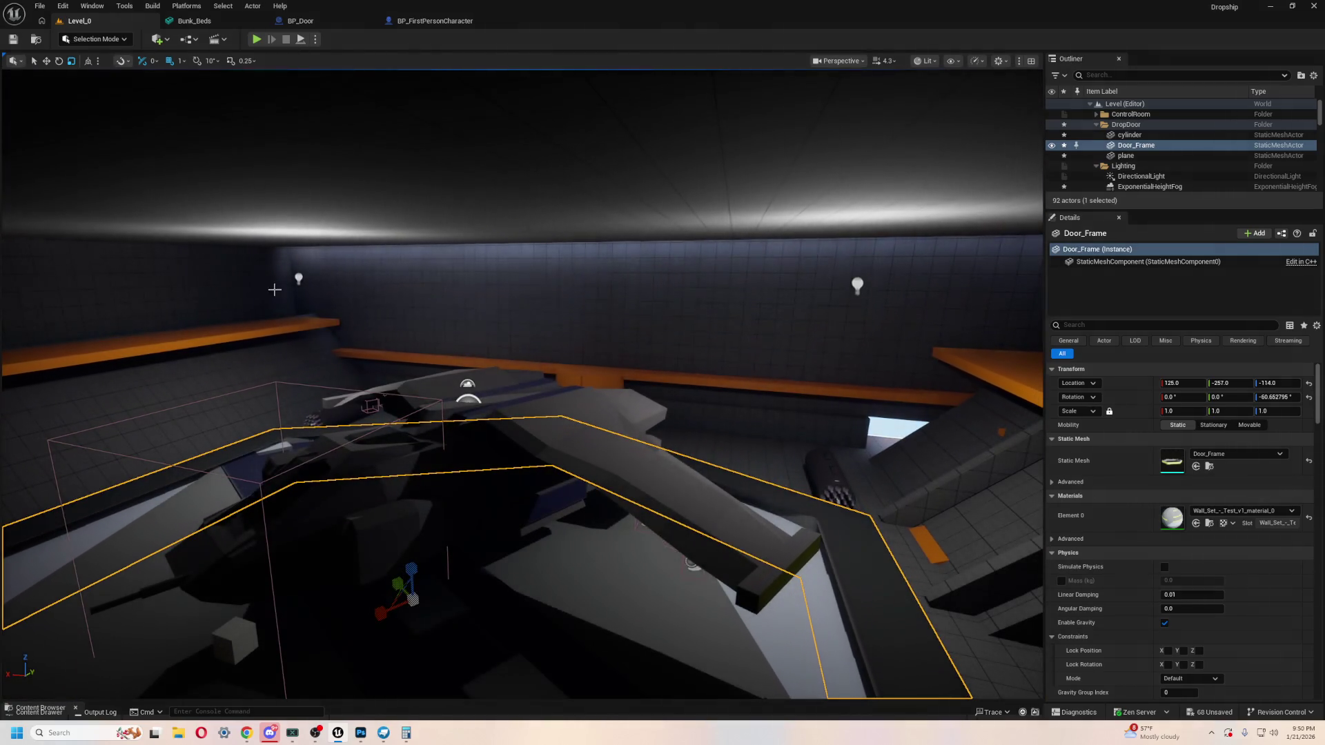
Step: Delete lighting actors including SkyAtmosphere, SkyLight, SM_SkySphere and VolumetricCloud from the Outliner
key("ctrl+space")
left_click(1141, 176)
key("Delete")
key("Delete")
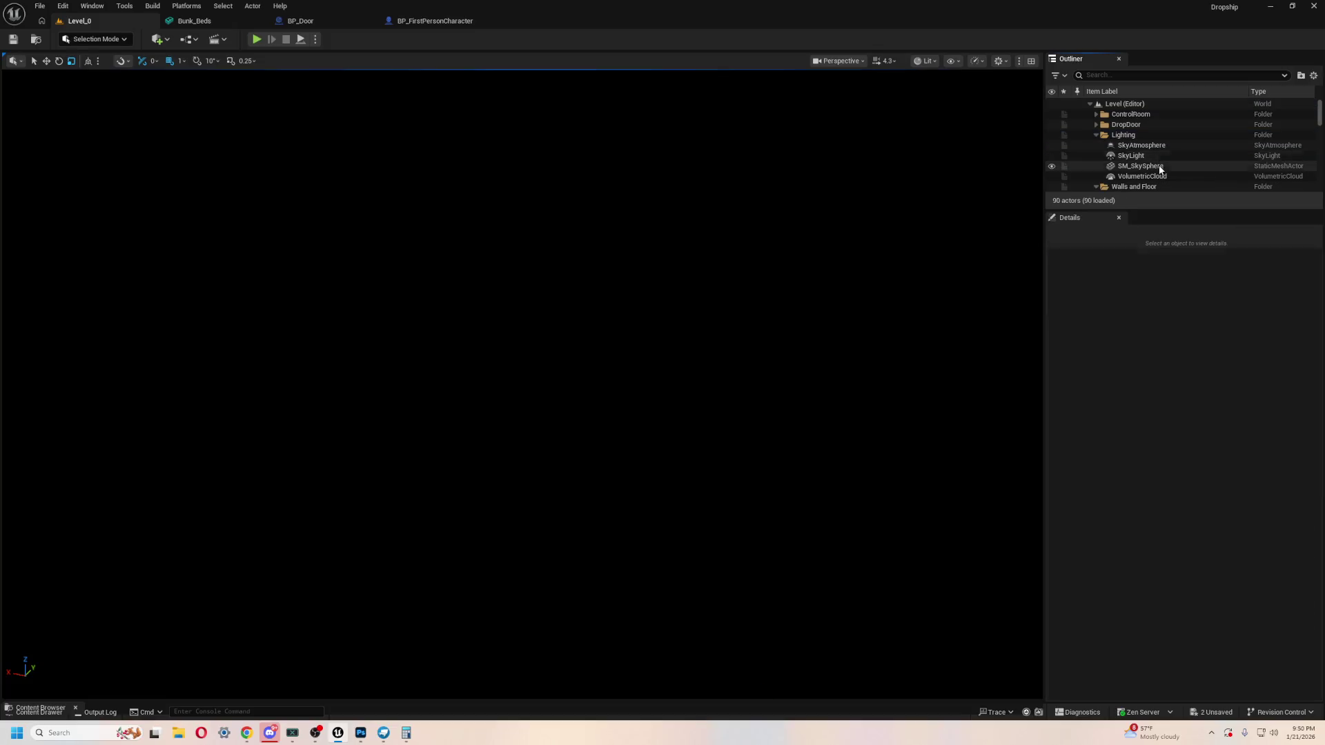
left_click(1153, 147)
key("Delete")
left_click(1153, 148)
key("Delete")
left_click(1168, 147)
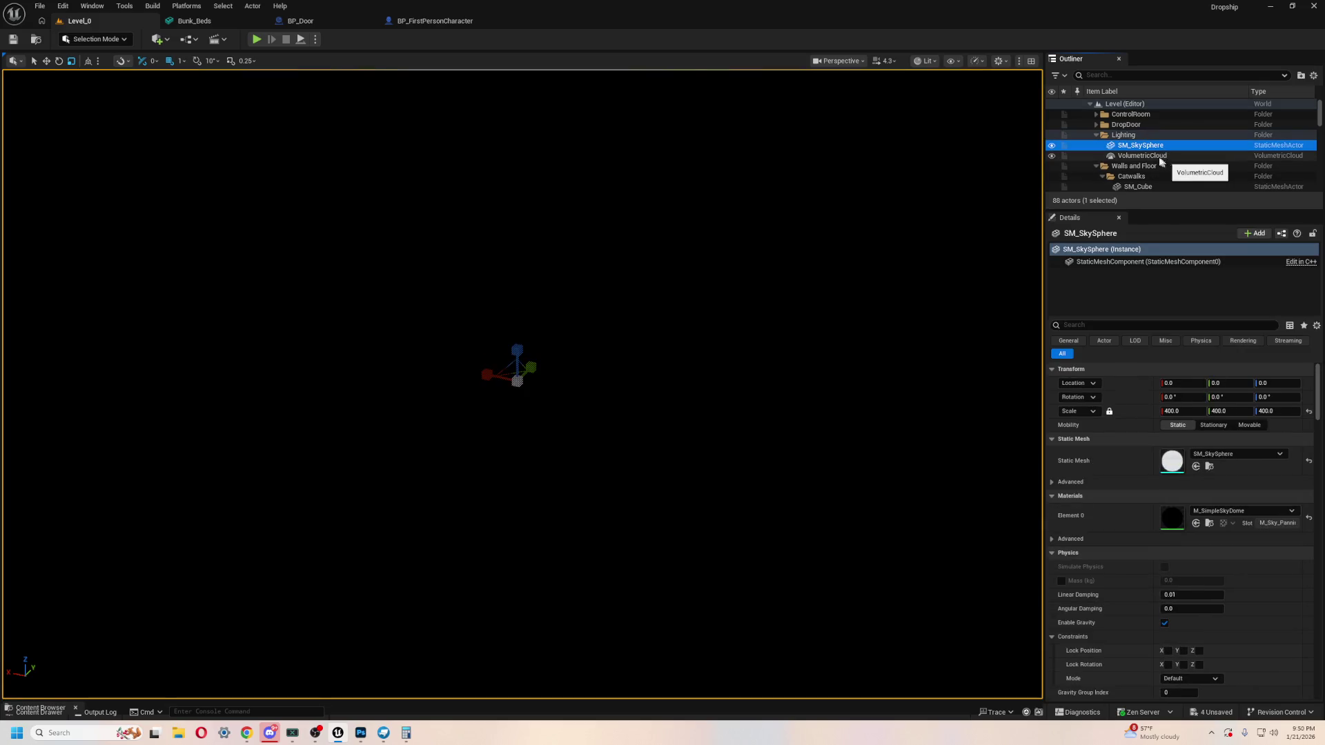
left_click(1136, 155)
key("Delete")
left_click(1151, 147)
key("Delete")
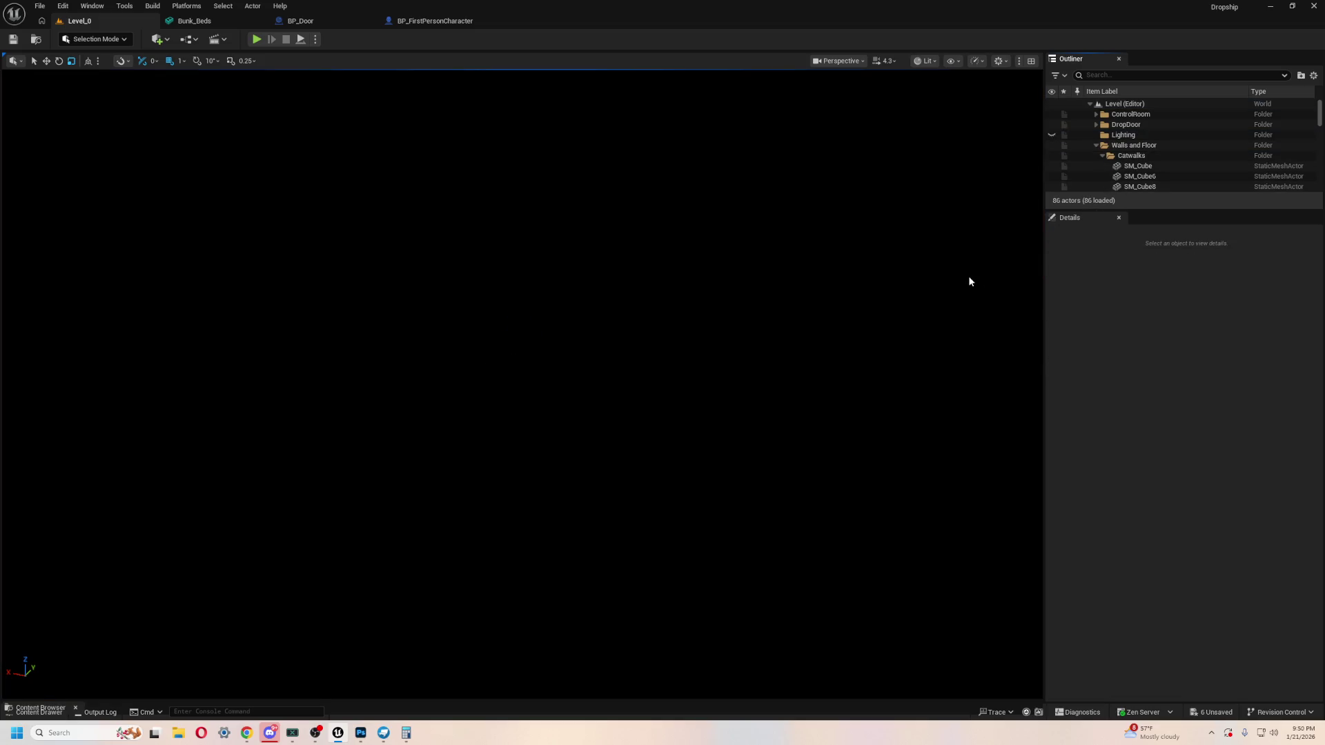
Step: Restore SM_SkySphere, VolumetricCloud and SkyLight, then collapse the Catwalks and Walls and Floor folders
key("ctrl+z")
key("ctrl+z")
key("ctrl+z")
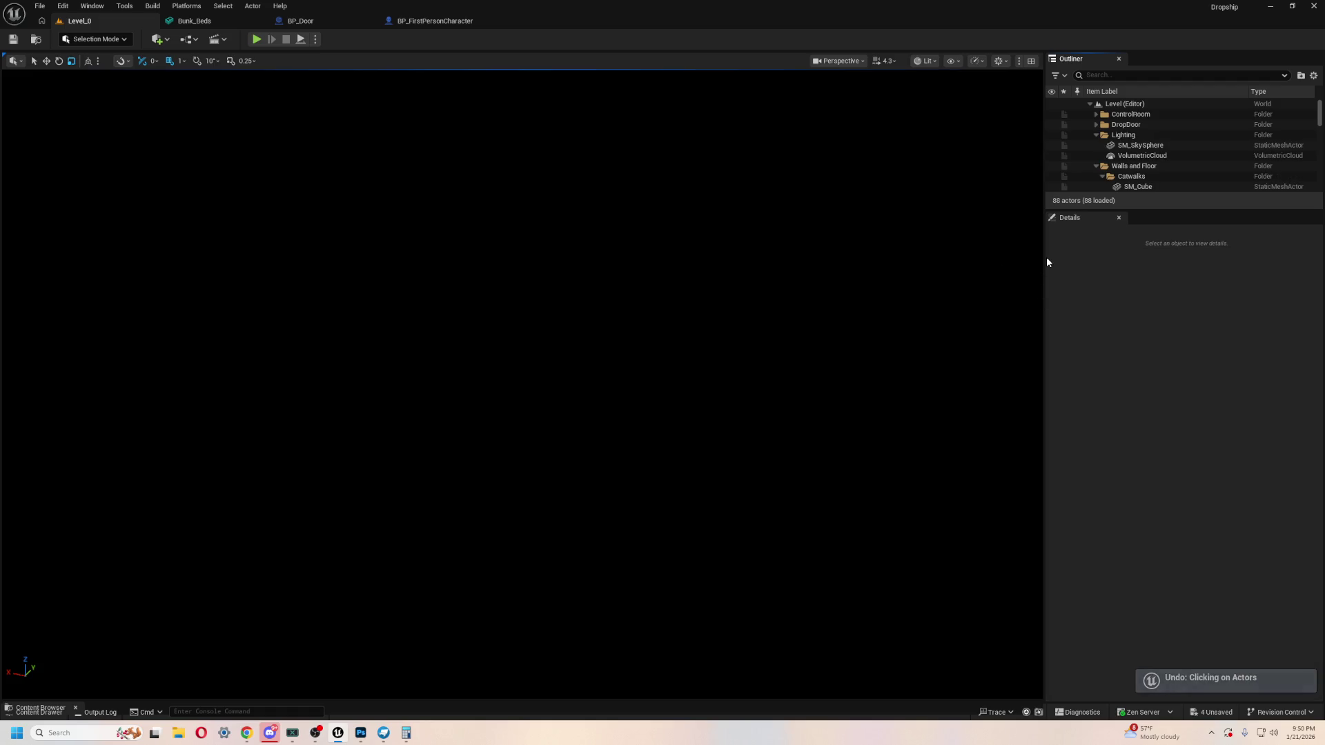
key("ctrl+z")
key("ctrl+space")
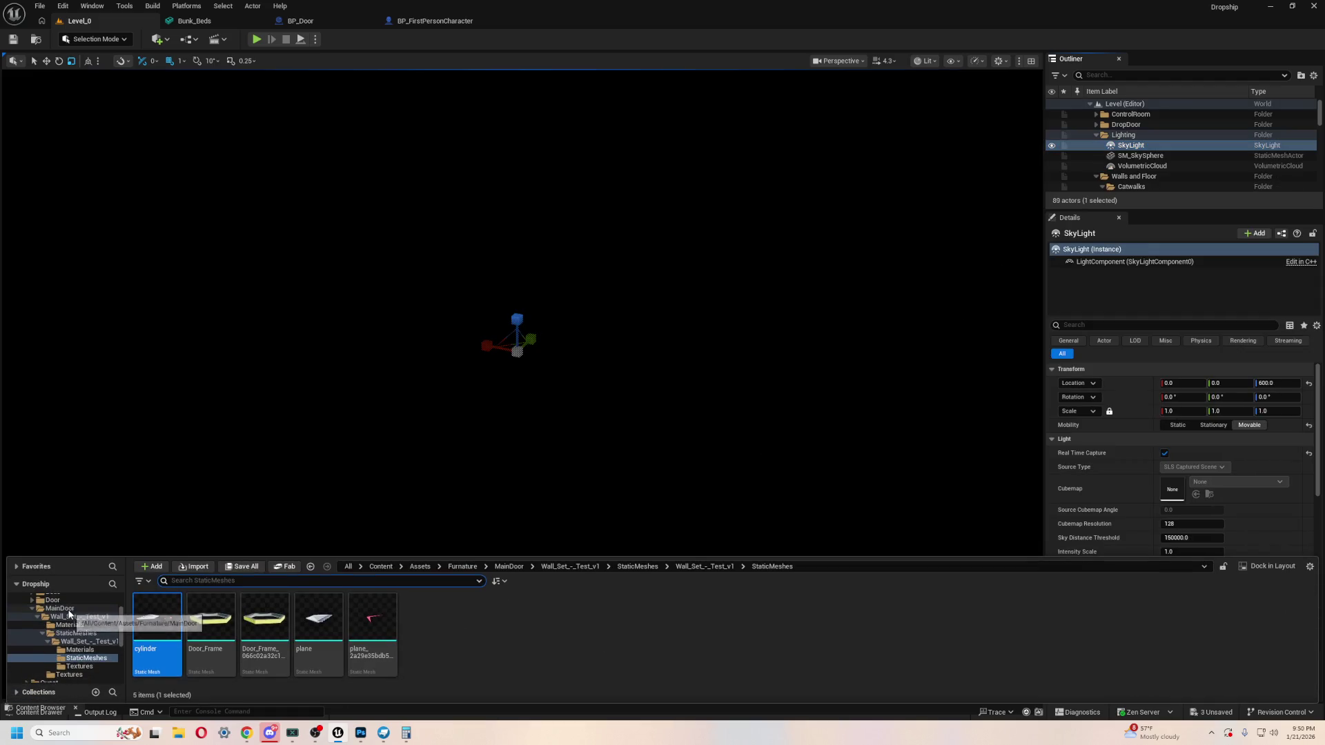
scroll("up", 3)
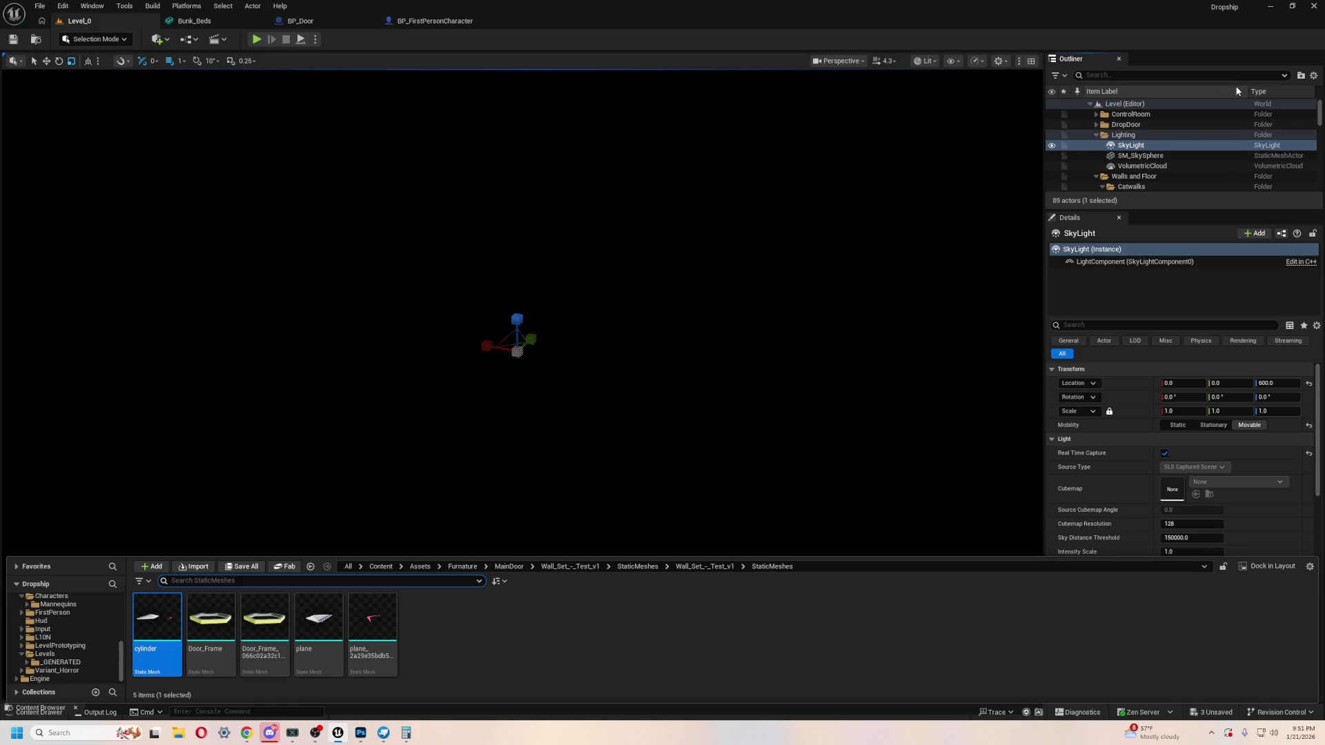
scroll("down", 3)
left_click(1103, 164)
left_click(1096, 154)
scroll("up", 3)
left_click(1138, 170)
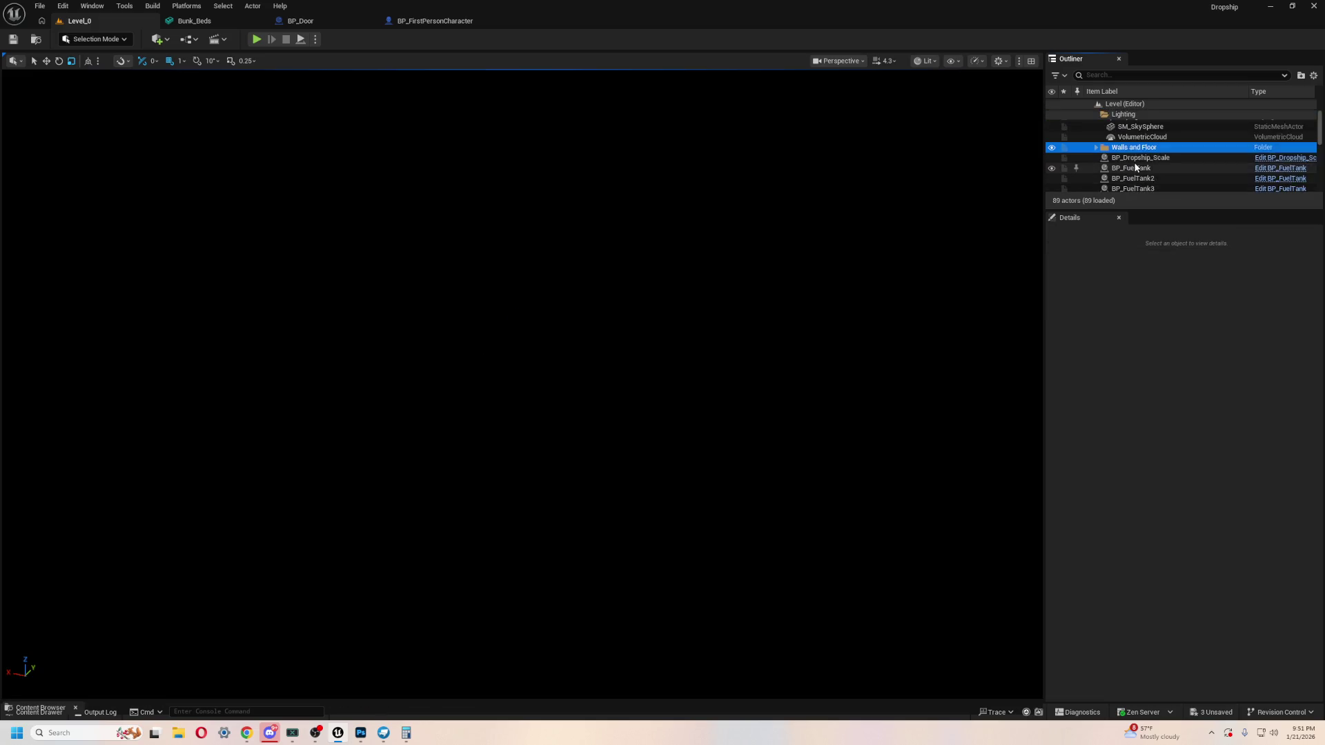
Step: Open Level_1 from the Levels folder in the Content Drawer
key("ctrl+space")
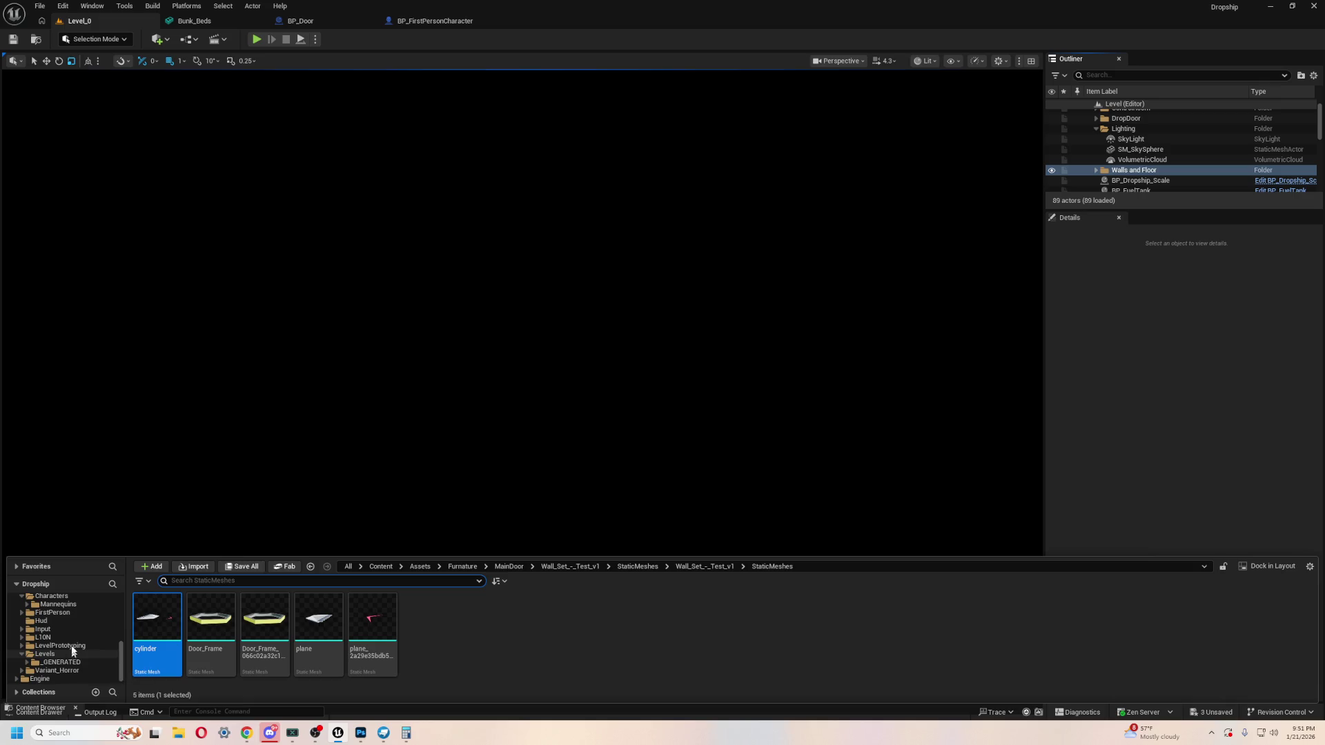
left_click(71, 651)
left_click(472, 618)
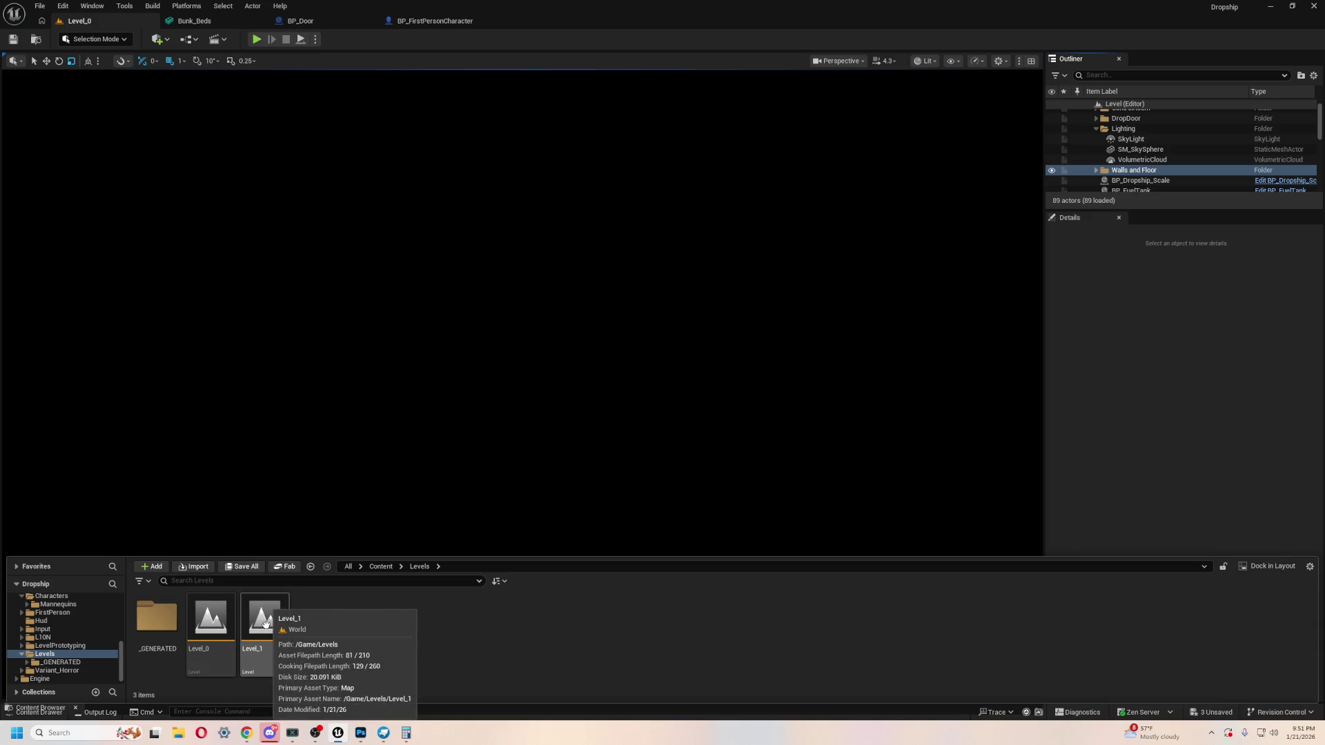
double_click(265, 623)
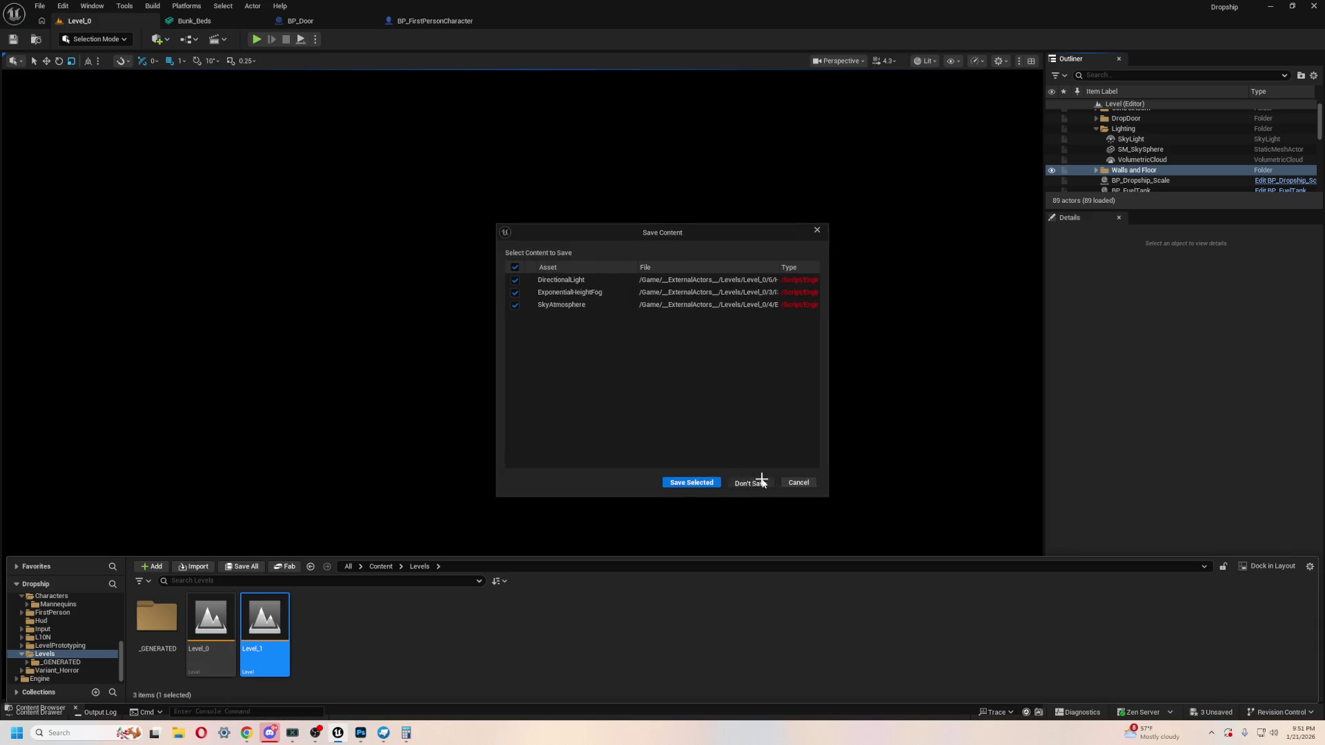
Step: Open Level_1 without saving the hangar level's changes, then hide the content drawer
left_click(752, 483)
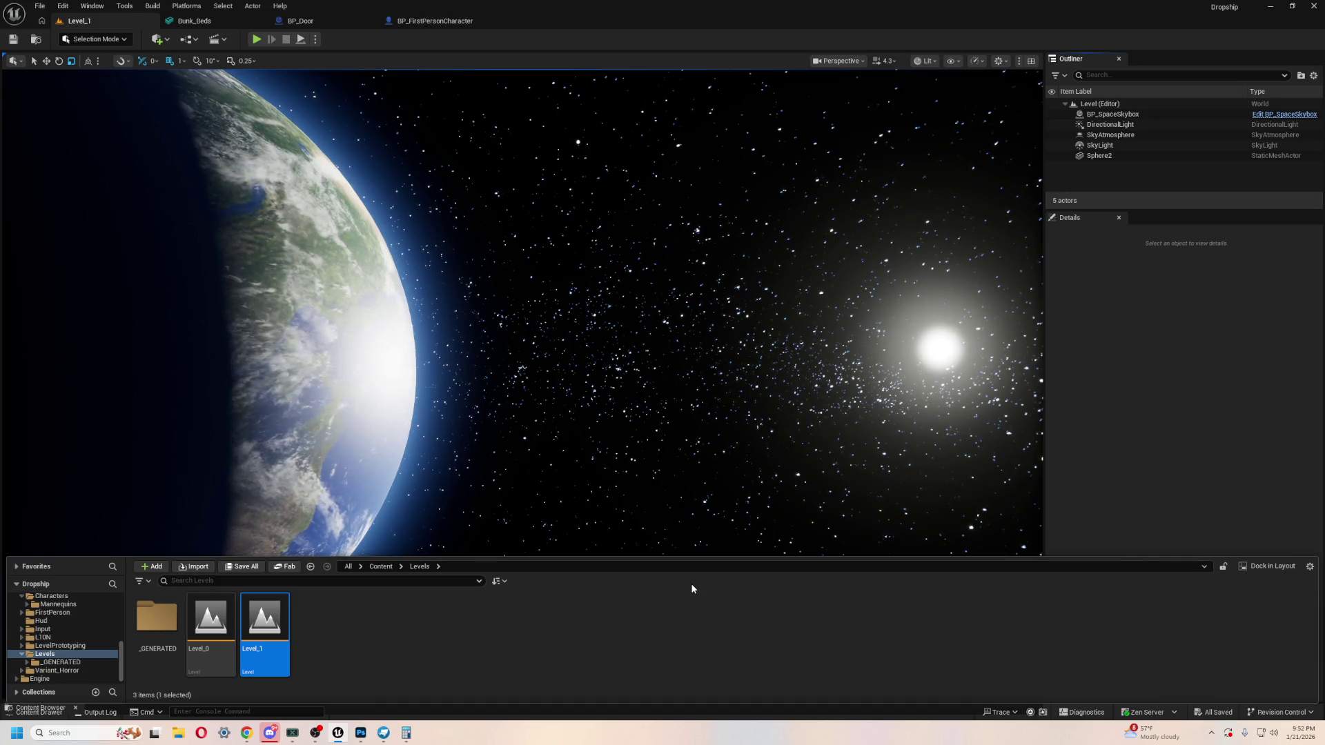
key("ctrl+space")
Step: Raise the camera speed to 26.6 and select BP_SpaceSkybox with the view facing Earth
left_click_drag(692, 588, 690, 583)
left_click(886, 61)
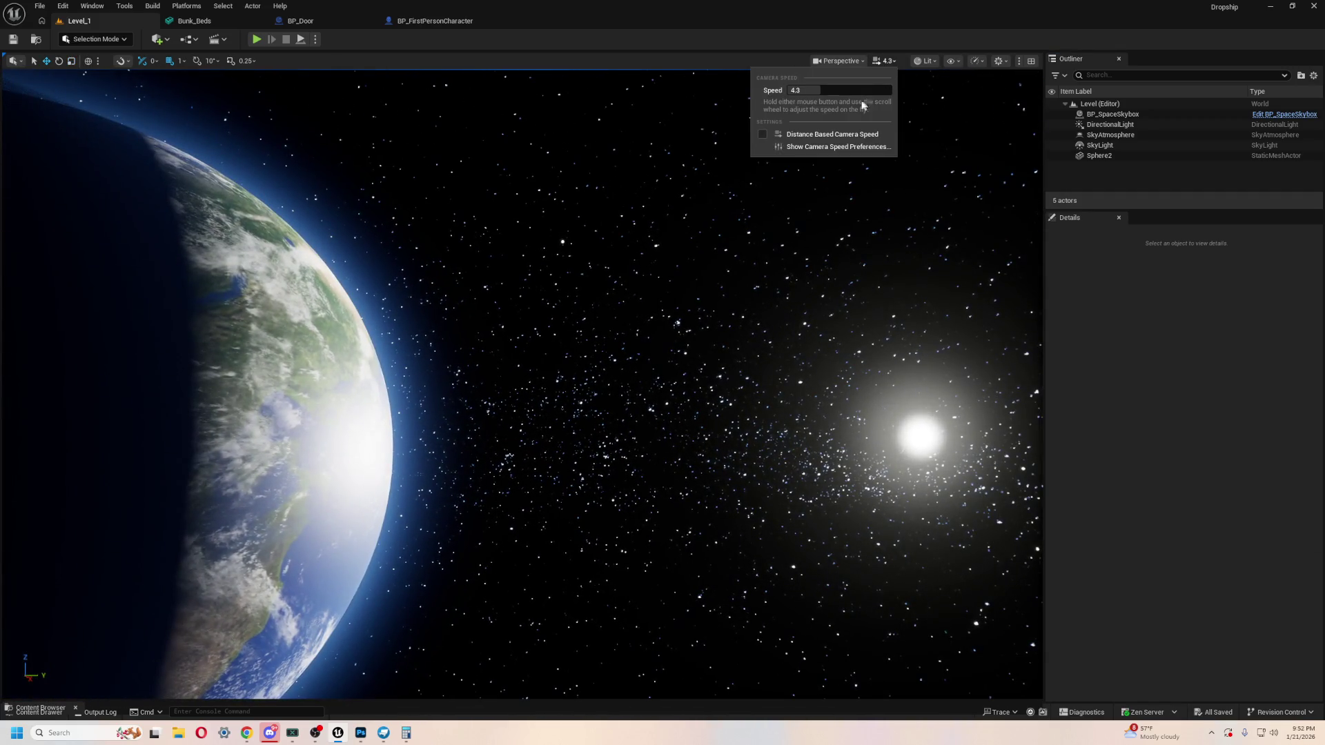
left_click_drag(820, 90, 876, 91)
left_click(247, 559)
left_click_drag(247, 559, 947, 223)
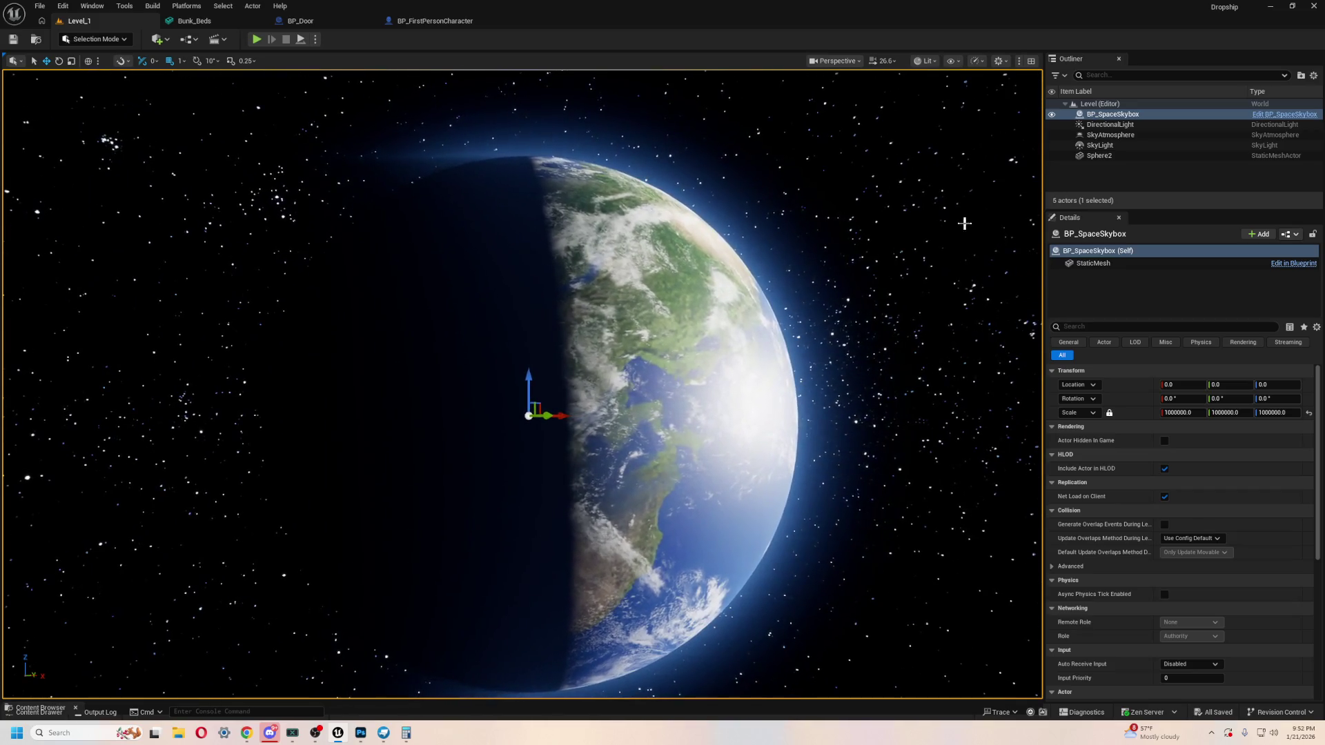
Step: Rotate the sun to light Earth's right side, frame the skybox, then show the Bunk_Beds mesh editor
key("ctrl+l")
key("ctrl+l")
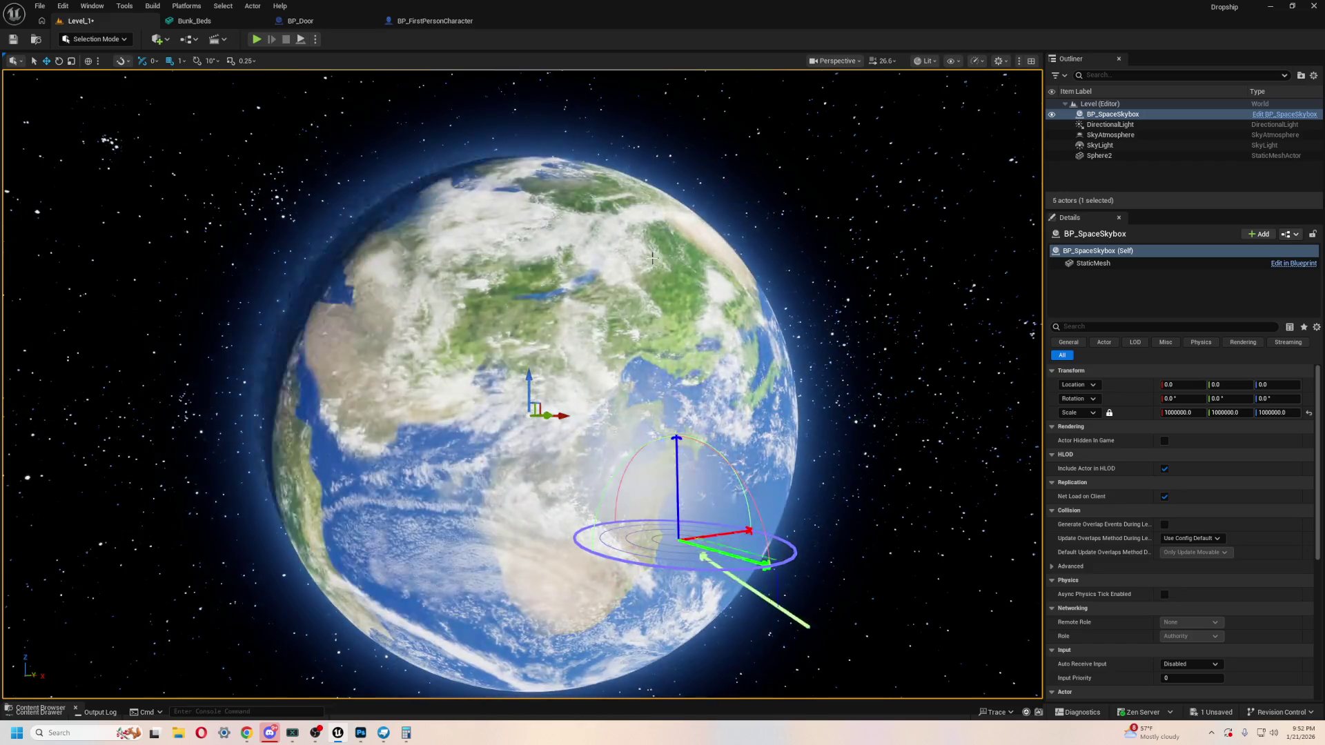
key("ctrl+l")
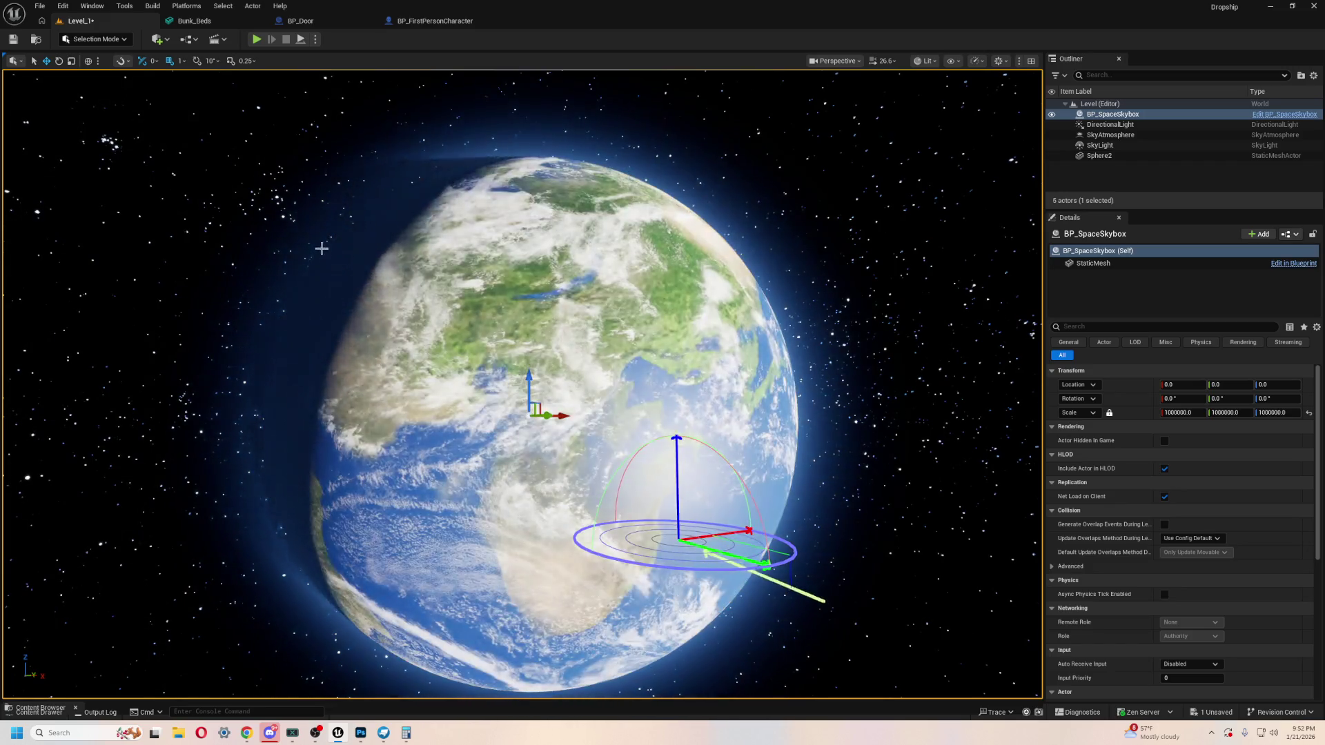
key("ctrl+l")
key("ctrl+l")
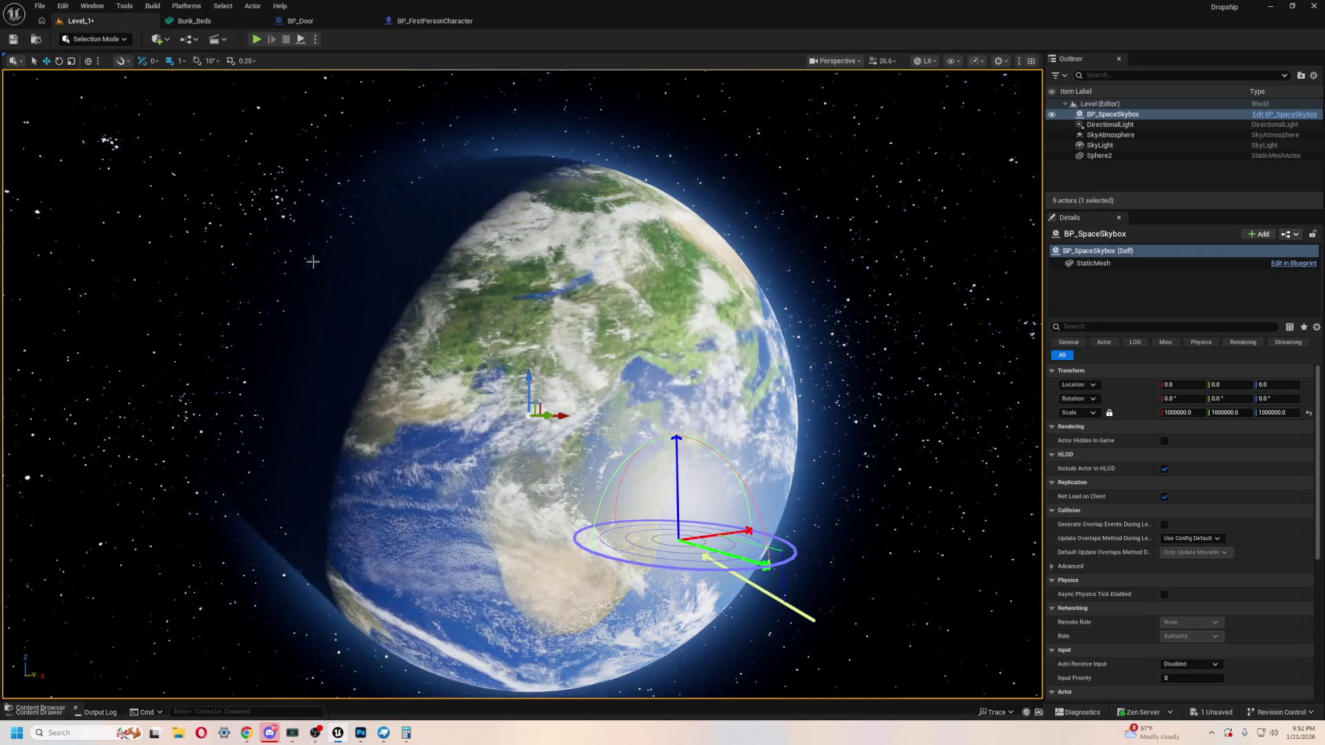
left_click_drag(310, 260, 395, 326)
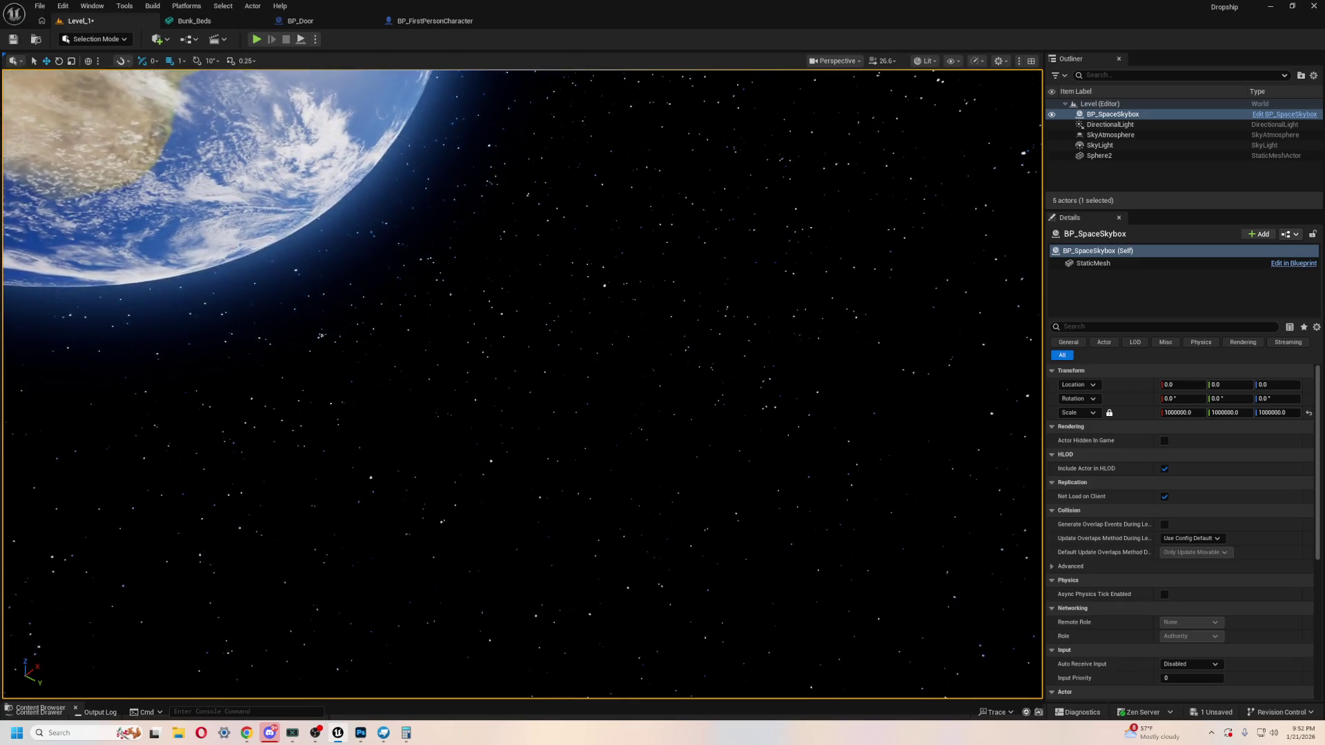
key("f")
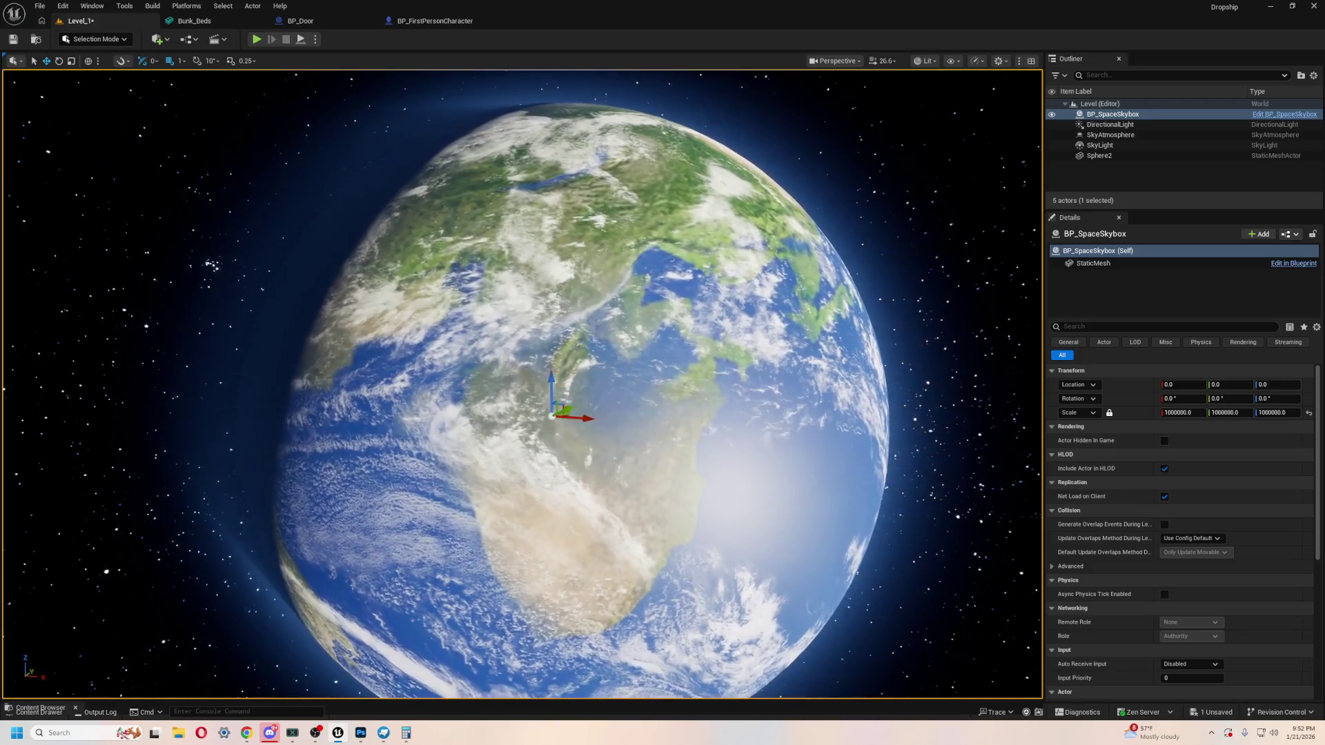
key("Escape")
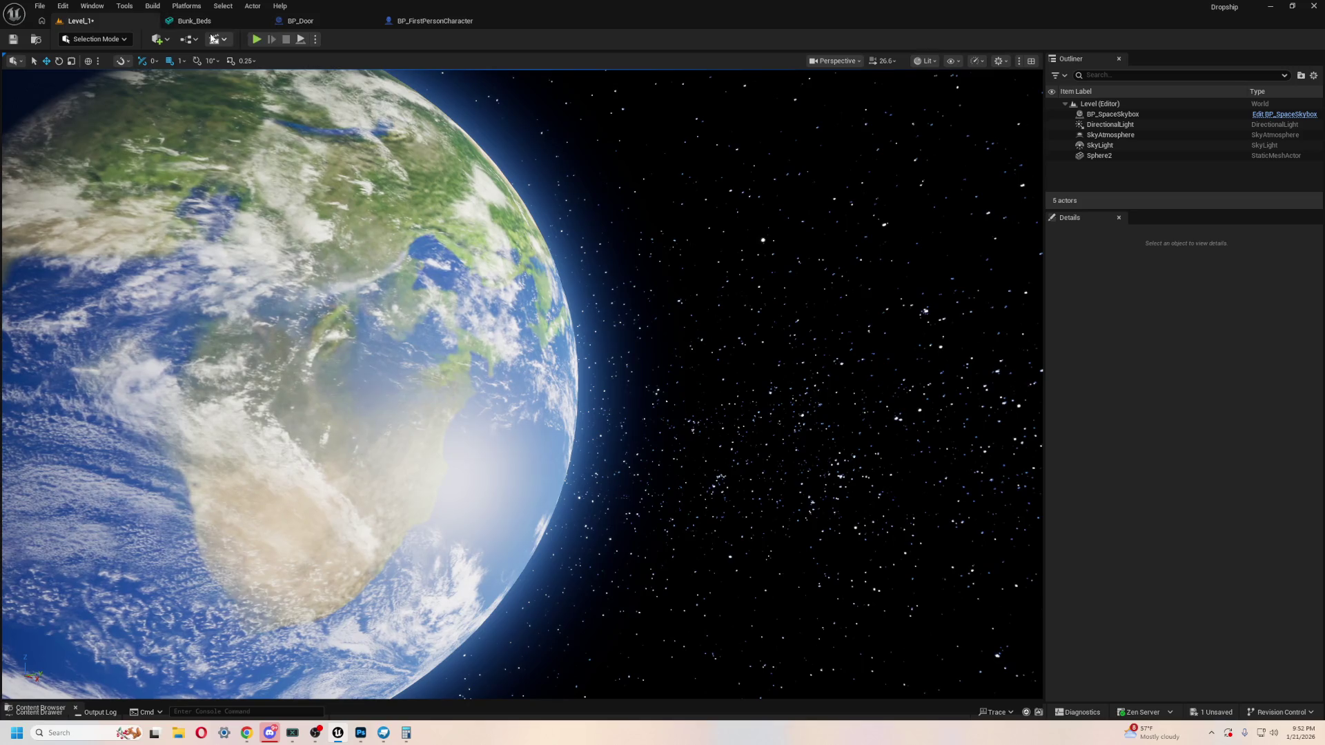
left_click(220, 25)
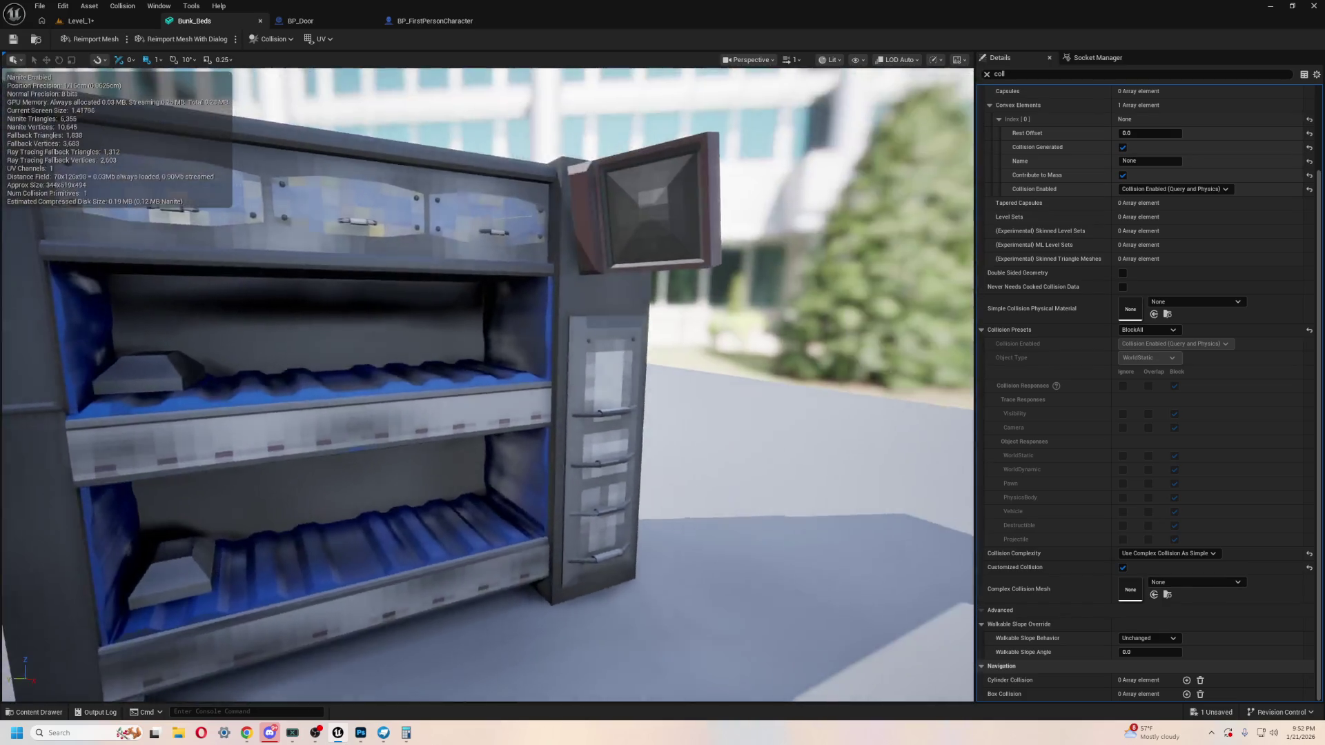
left_click_drag(592, 300, 592, 300)
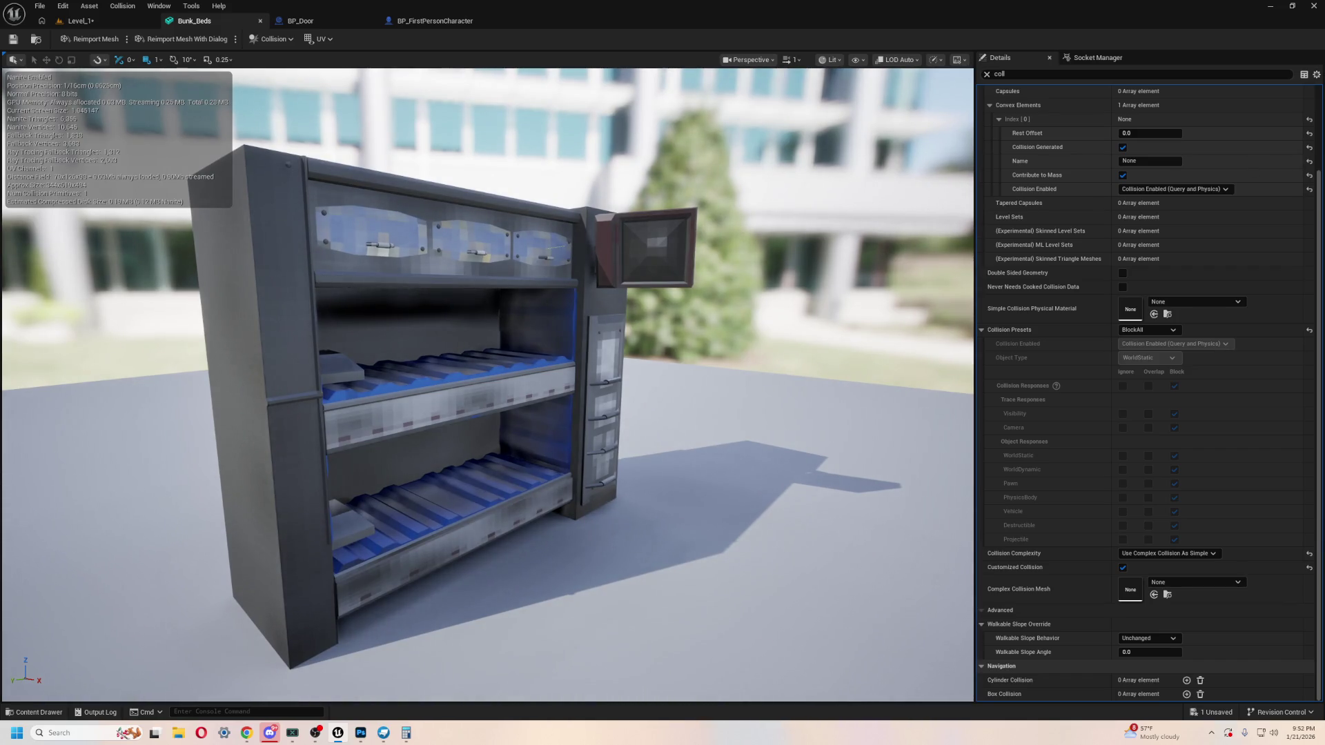